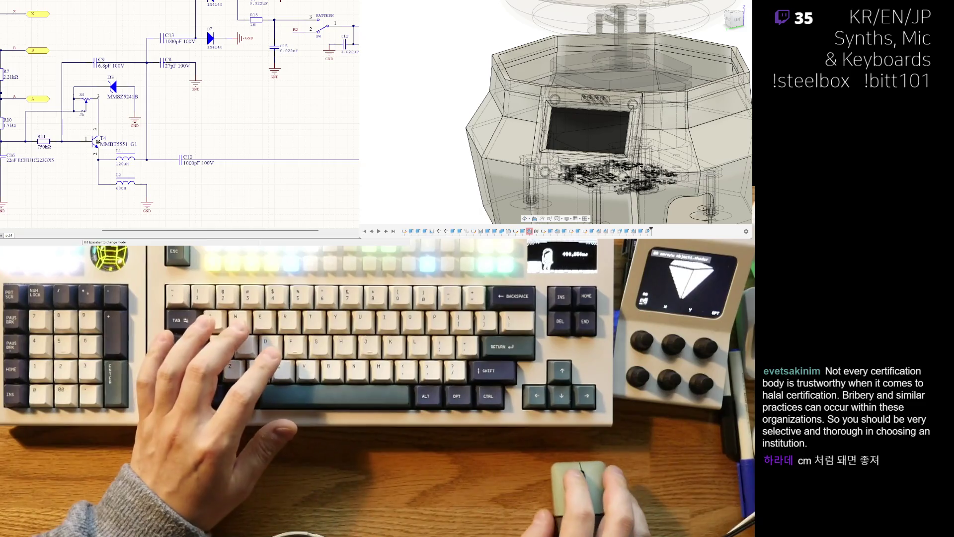
Nudge the GND symbol under D3, then zener diode D3 and its label, slightly left.
{"action": "scroll", "coordinate": [36, 127], "scroll_direction": "up", "scroll_amount": 1}
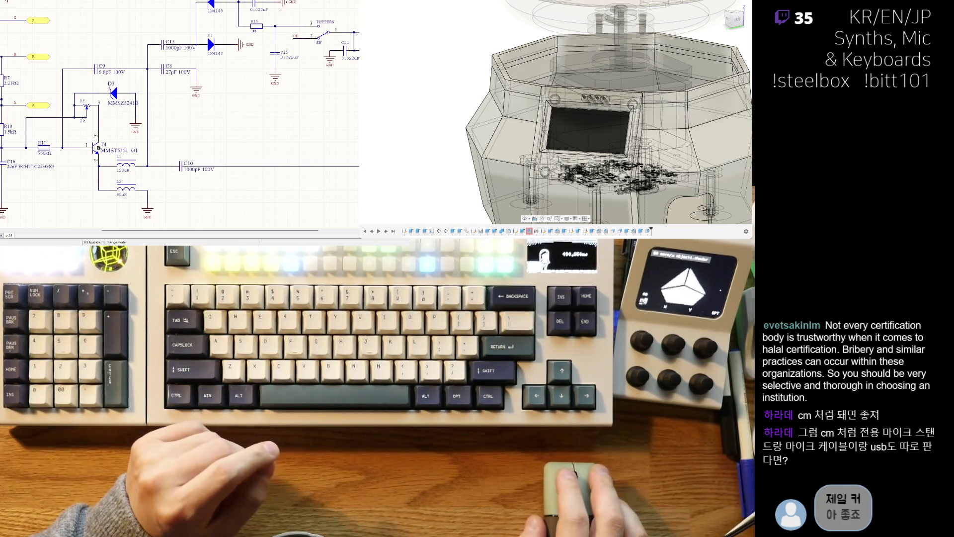
{"action": "scroll", "coordinate": [215, 110], "scroll_direction": "up", "scroll_amount": 2}
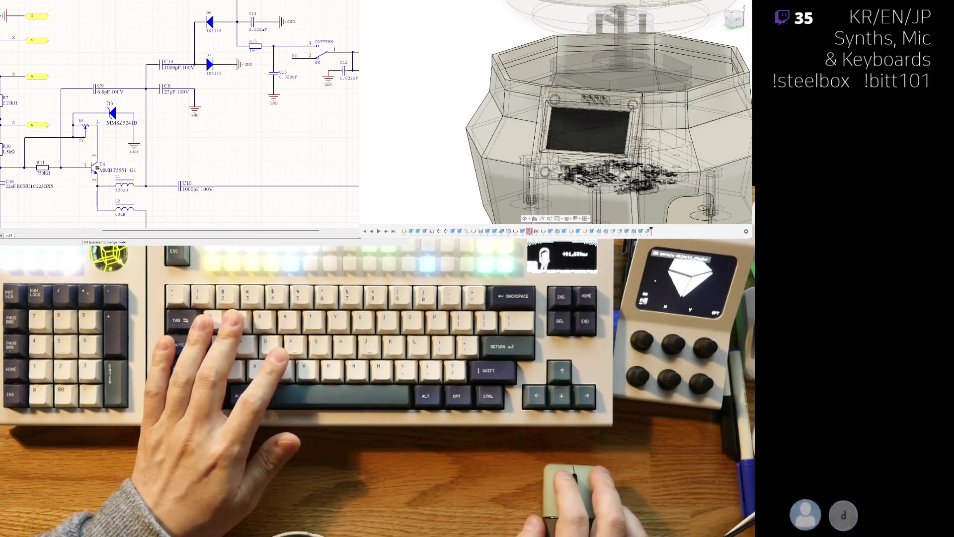
{"action": "scroll", "coordinate": [120, 135], "scroll_direction": "up", "scroll_amount": 1, "text": "ctrl"}
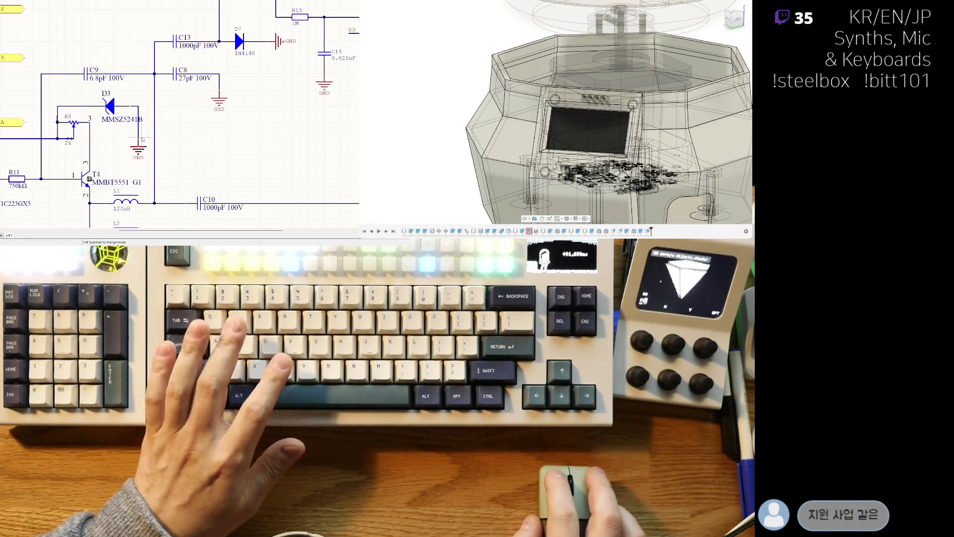
{"action": "left_click_drag", "start_coordinate": [141, 138], "coordinate": [138, 140]}
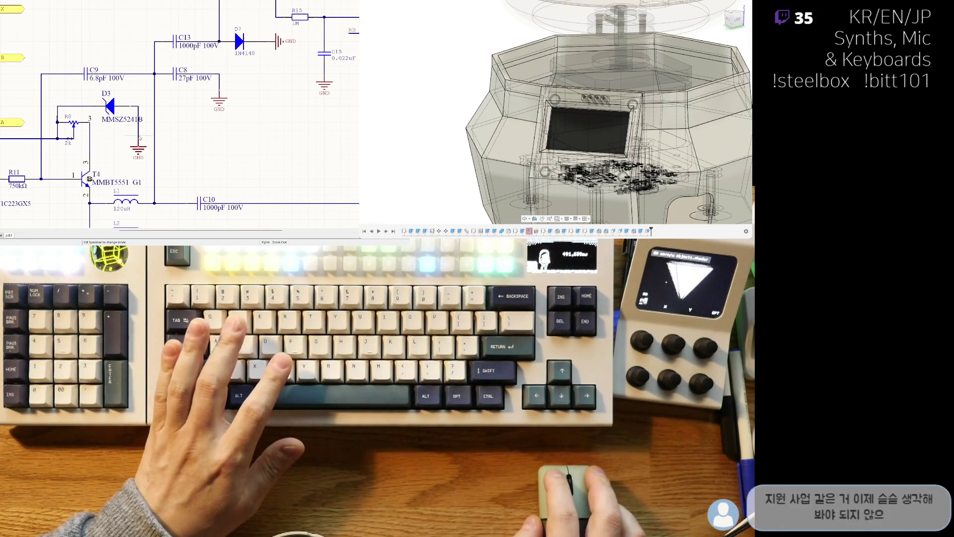
{"action": "left_click_drag", "start_coordinate": [111, 106], "coordinate": [102, 106]}
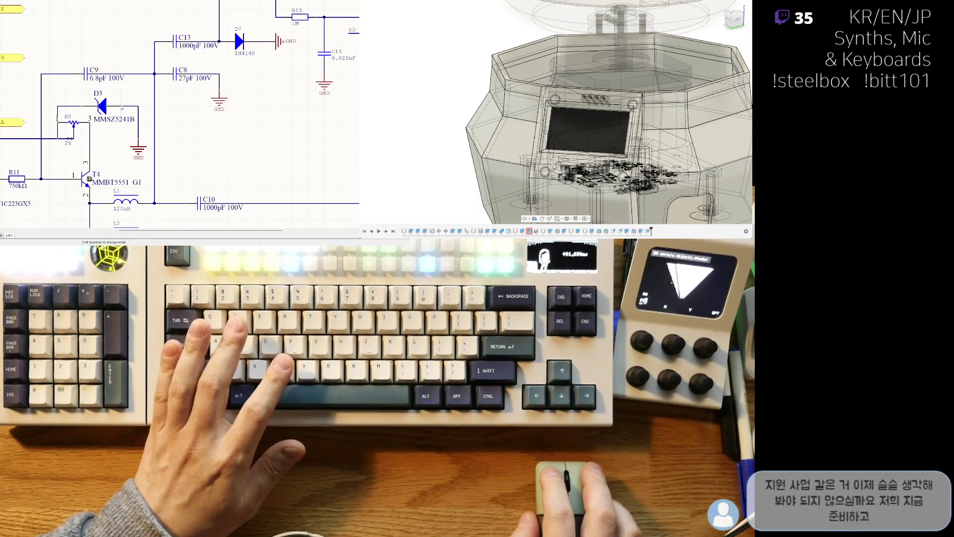
{"action": "scroll", "coordinate": [163, 149], "scroll_direction": "down", "scroll_amount": 3, "text": "ctrl"}
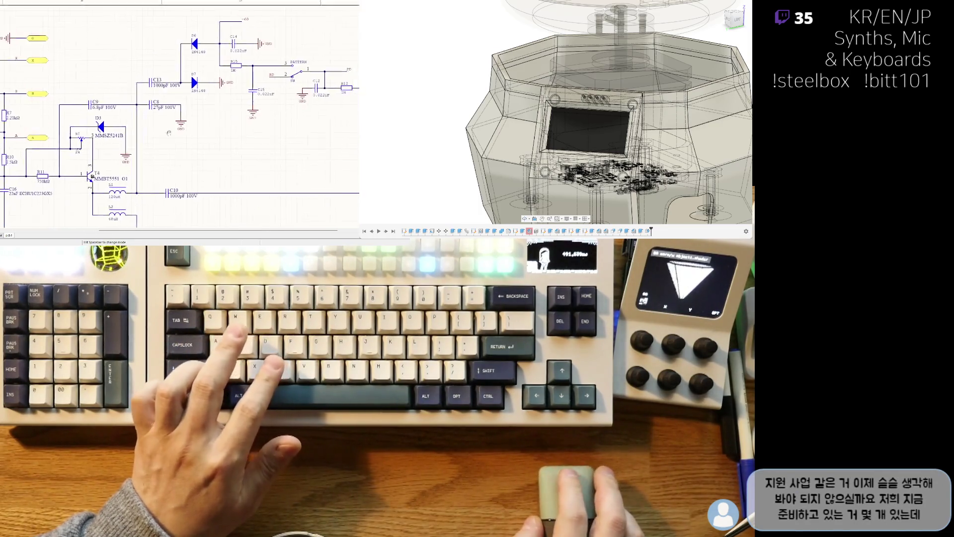
{"action": "scroll", "coordinate": [150, 154], "scroll_direction": "up", "scroll_amount": 3, "text": "ctrl"}
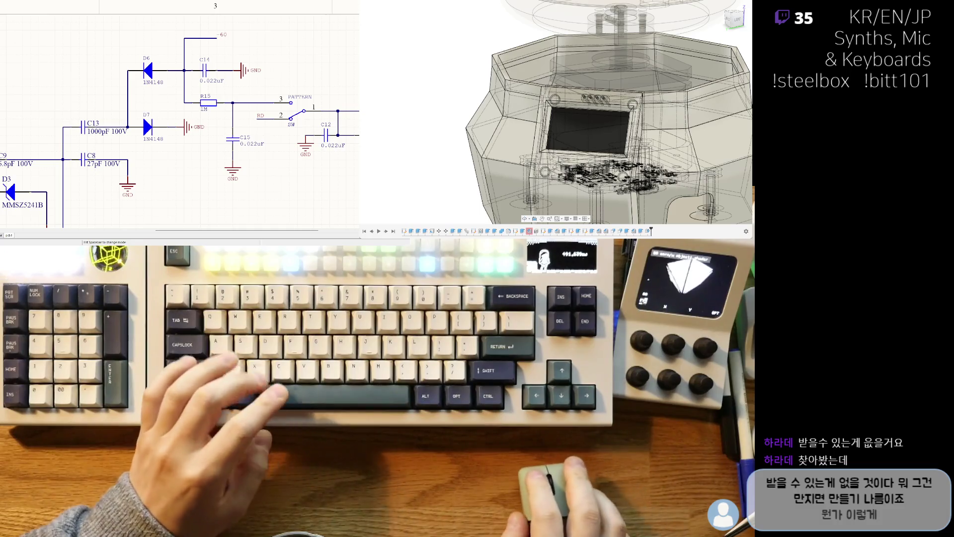
{"action": "right_click_drag", "start_coordinate": [33, 145], "coordinate": [85, 120]}
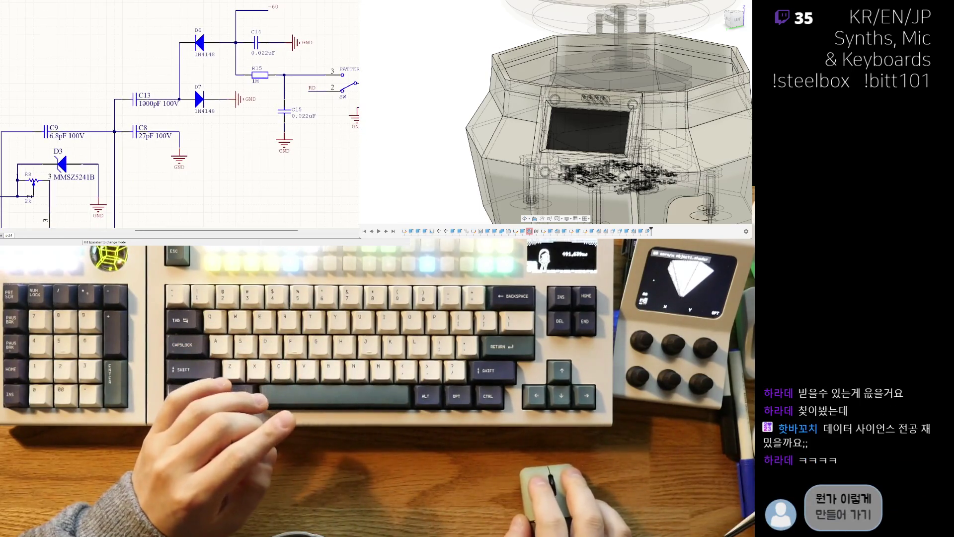
{"action": "right_click_drag", "start_coordinate": [213, 105], "coordinate": [146, 97]}
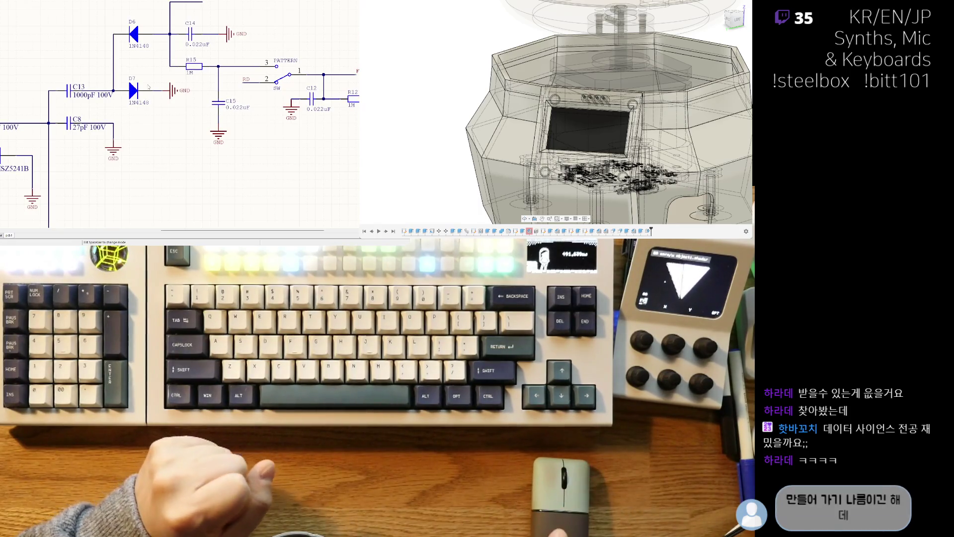
{"action": "left_click", "coordinate": [187, 68]}
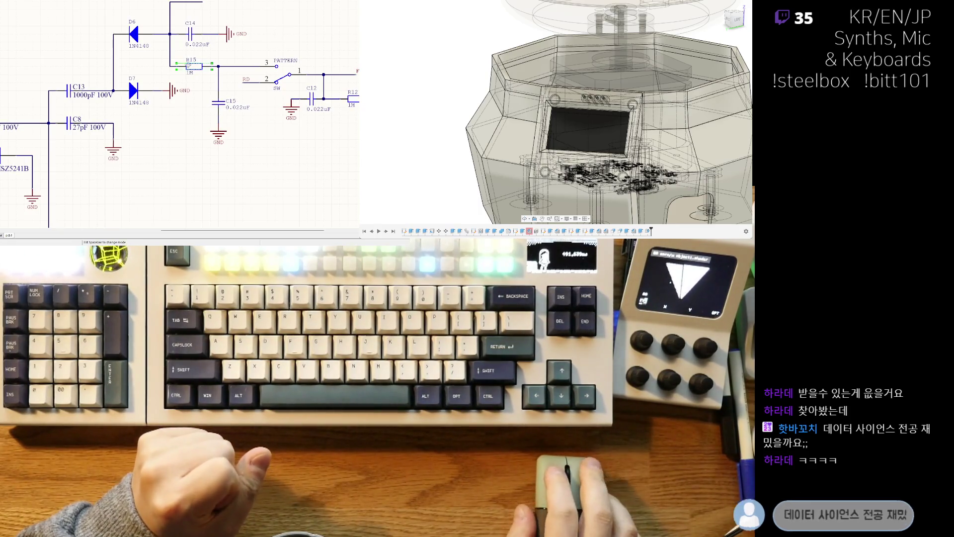
{"action": "right_click_drag", "start_coordinate": [192, 115], "coordinate": [198, 171]}
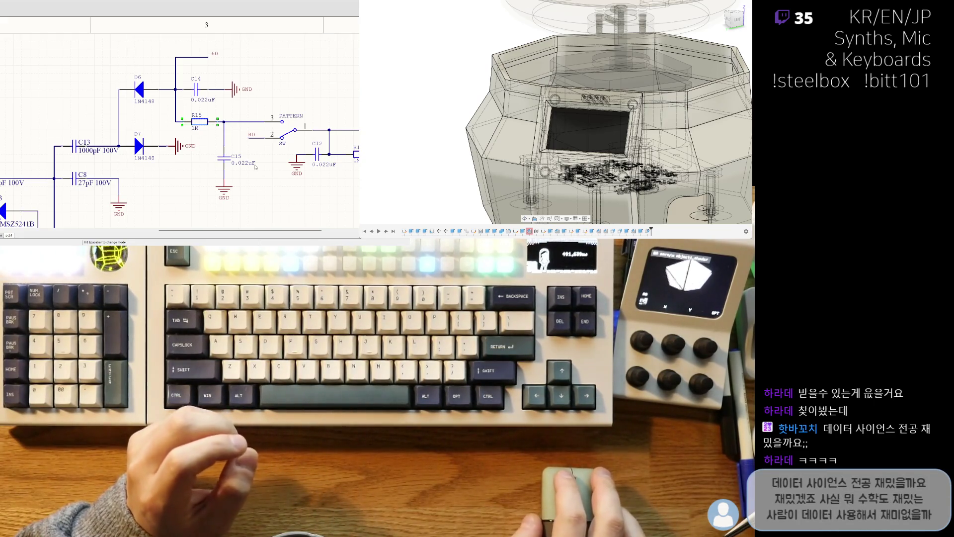
{"action": "right_click_drag", "start_coordinate": [133, 134], "coordinate": [269, 90]}
{"action": "scroll", "coordinate": [270, 91], "scroll_direction": "down", "scroll_amount": 2, "text": "ctrl"}
{"action": "right_click_drag", "start_coordinate": [94, 174], "coordinate": [184, 99]}
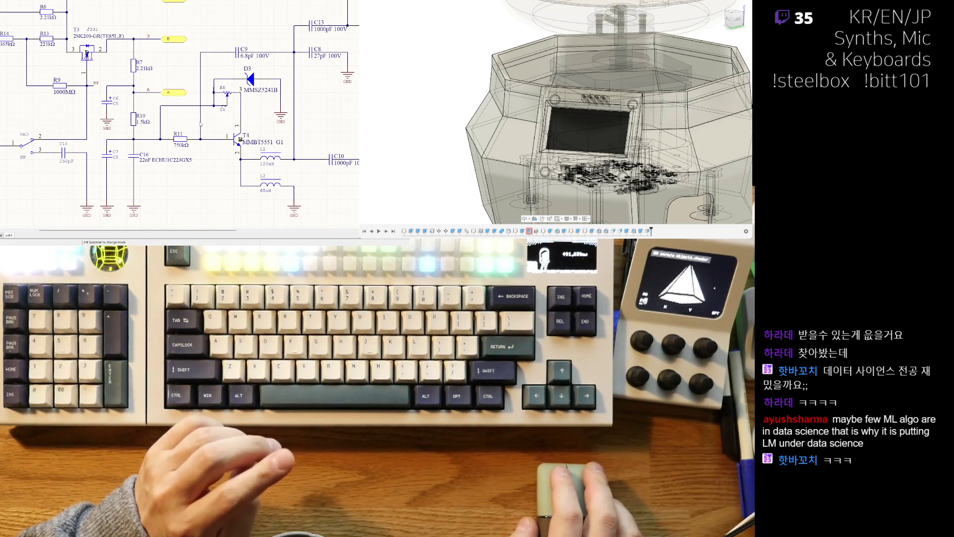
Pan to the empty lower-left area and drop the 6.8pF 100V C9 copy there.
{"action": "right_click_drag", "start_coordinate": [68, 155], "coordinate": [121, 157]}
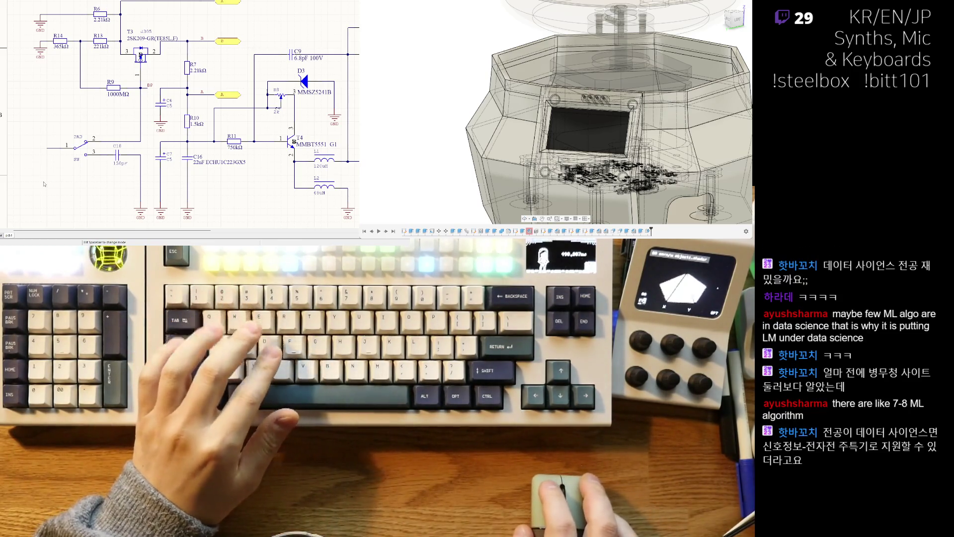
{"action": "right_click_drag", "start_coordinate": [81, 159], "coordinate": [61, 123]}
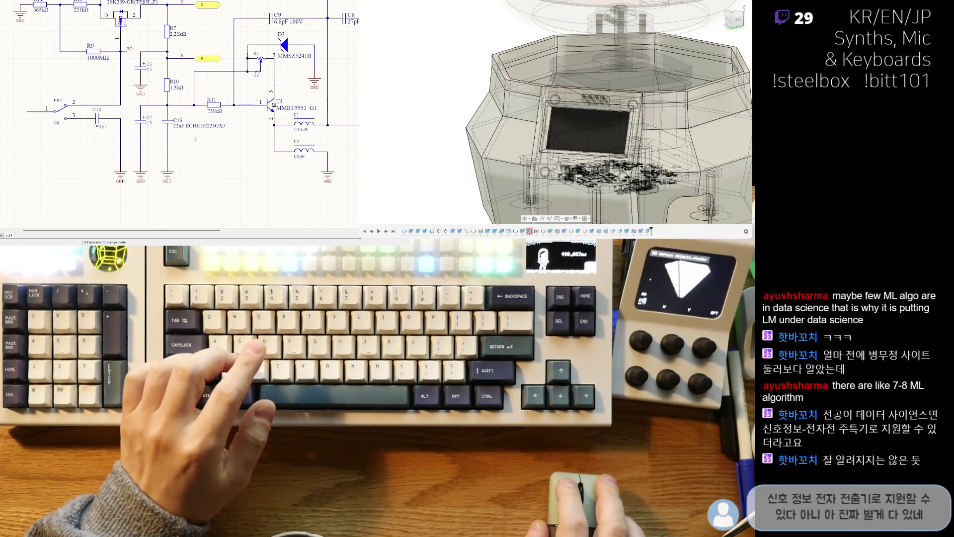
{"action": "right_click_drag", "start_coordinate": [195, 138], "coordinate": [177, 156]}
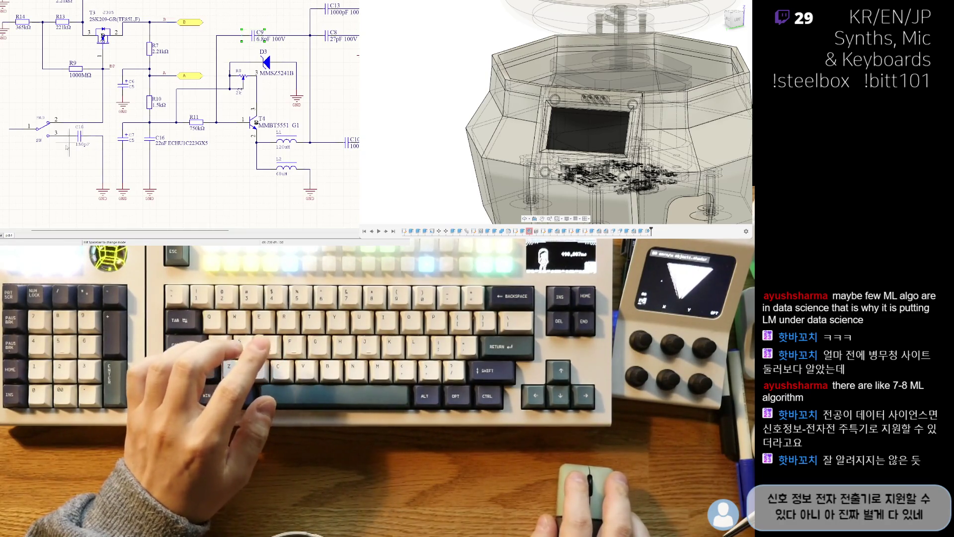
{"action": "left_click", "coordinate": [37, 183]}
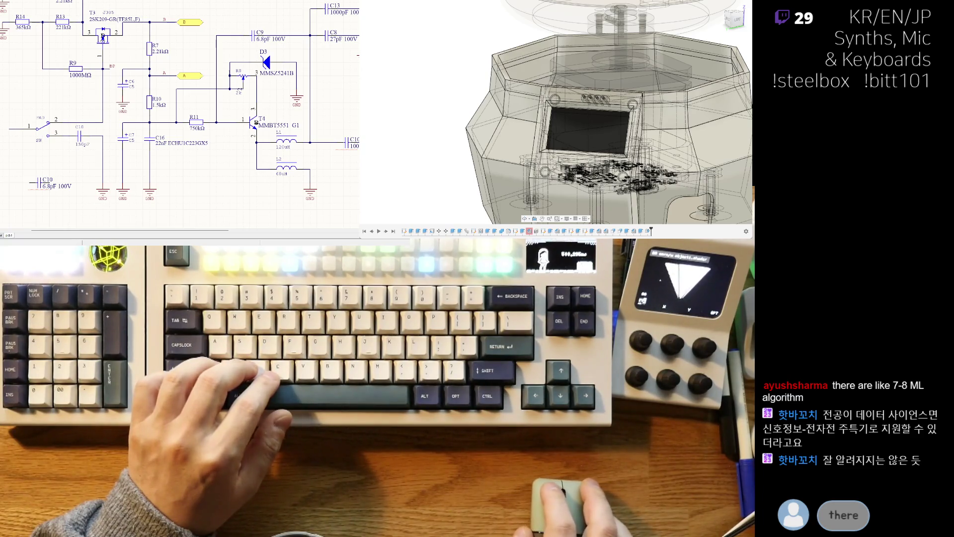
Drop another 6.8pF 100V capacitor copy, C10, in the lower-left empty space, then select C18.
{"action": "right_click_drag", "start_coordinate": [270, 194], "coordinate": [279, 180]}
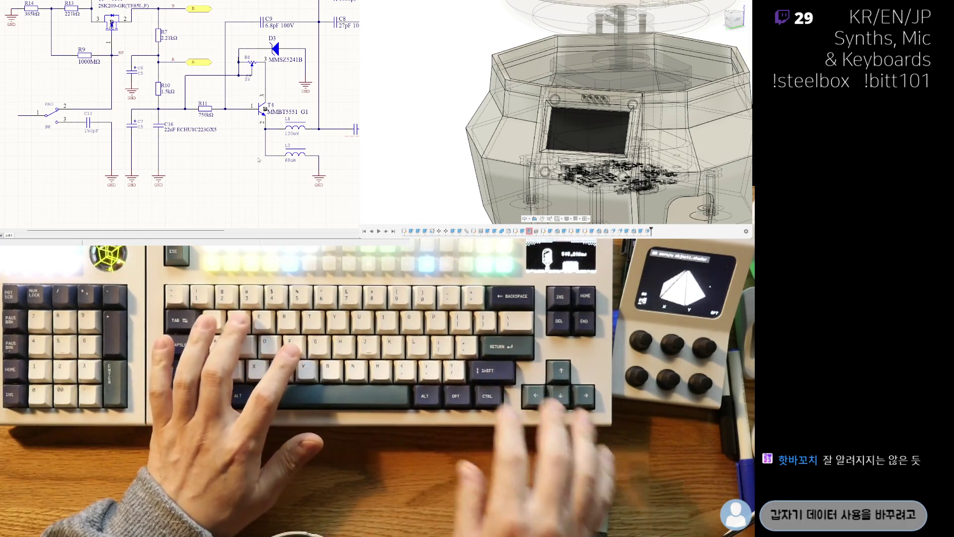
{"action": "left_click", "coordinate": [48, 169]}
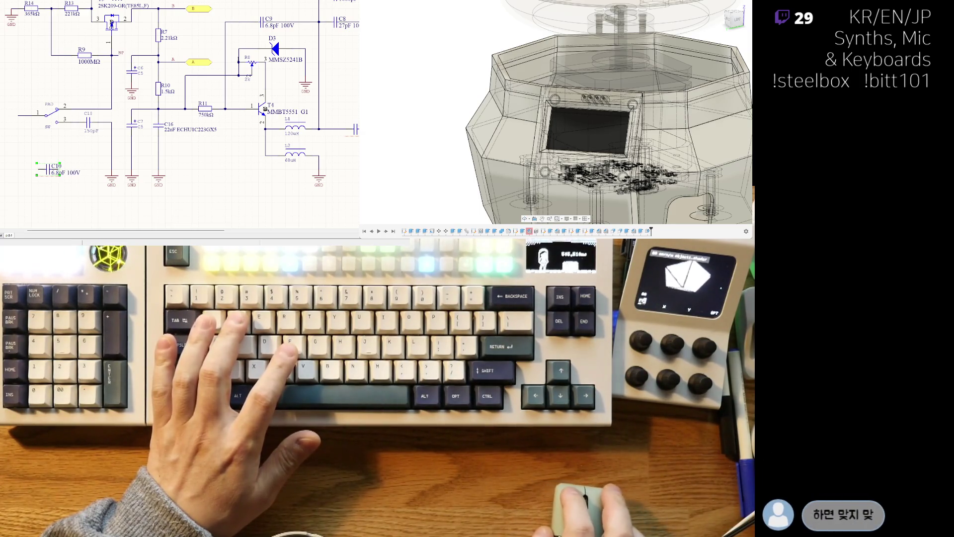
{"action": "scroll", "coordinate": [107, 119], "scroll_direction": "down", "scroll_amount": 1}
{"action": "left_click", "coordinate": [106, 110]}
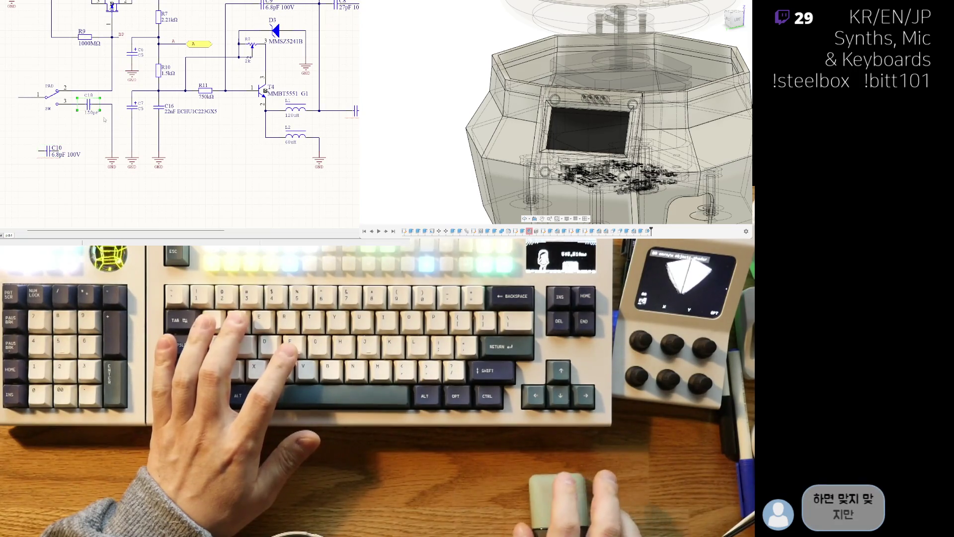
Delete the 150pF capacitor at SW pin 3 and put the 6.8pF 100V C18 on that wire.
{"action": "left_click", "coordinate": [68, 150]}
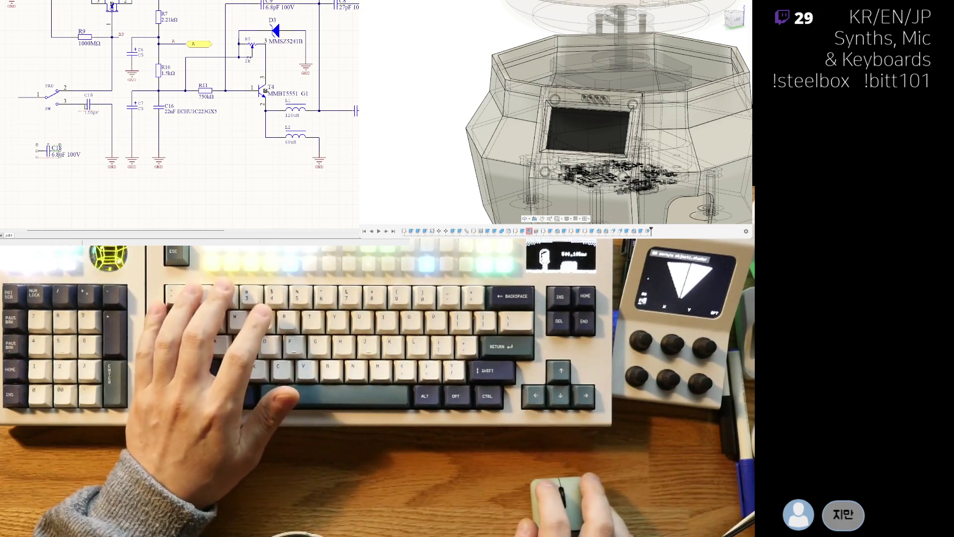
{"action": "key", "text": "Delete"}
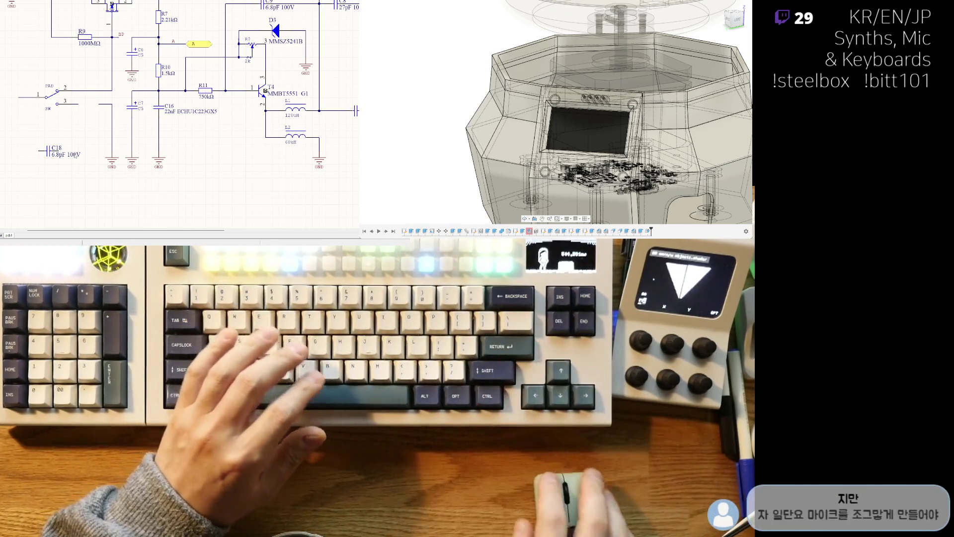
{"action": "right_click_drag", "start_coordinate": [50, 151], "coordinate": [31, 173]}
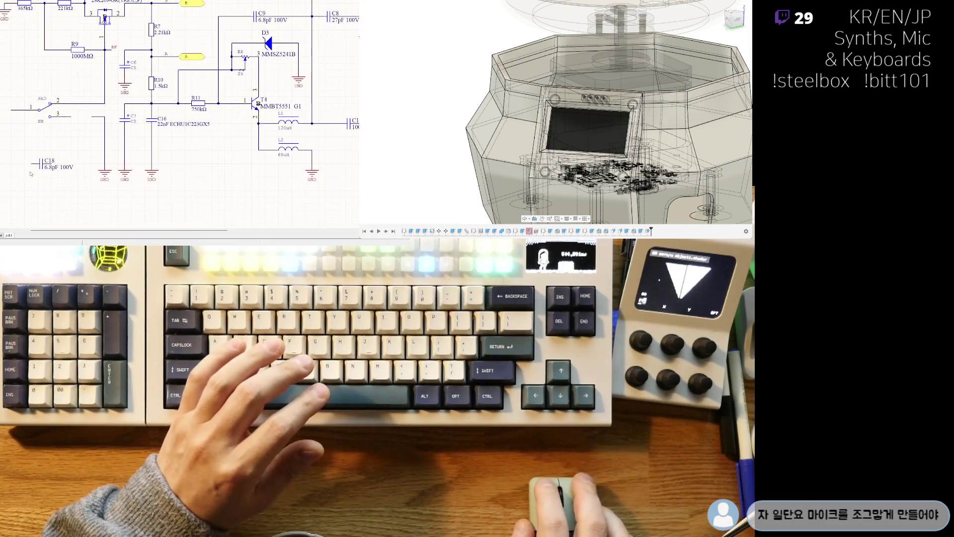
{"action": "right_click_drag", "start_coordinate": [100, 150], "coordinate": [88, 173]}
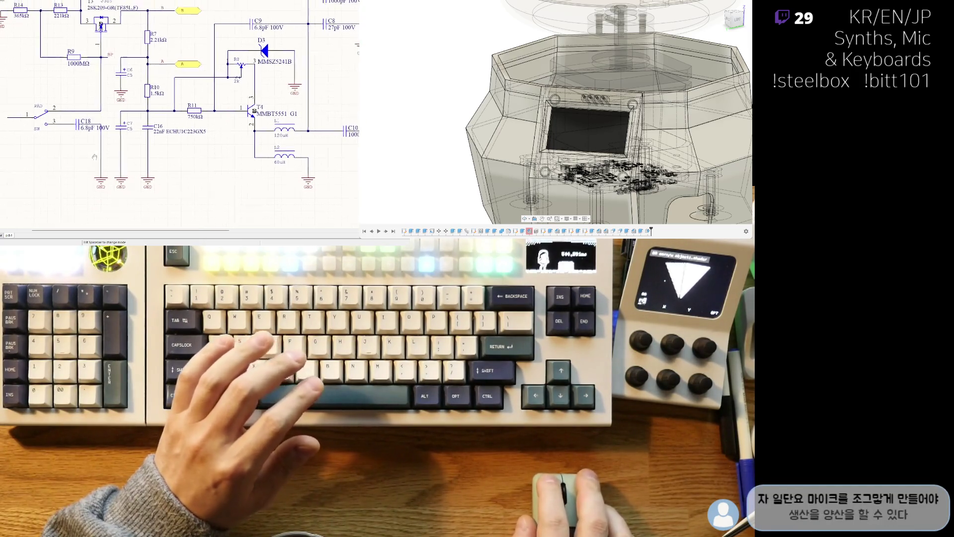
{"action": "scroll", "coordinate": [88, 173], "scroll_direction": "up", "scroll_amount": 2, "text": "ctrl"}
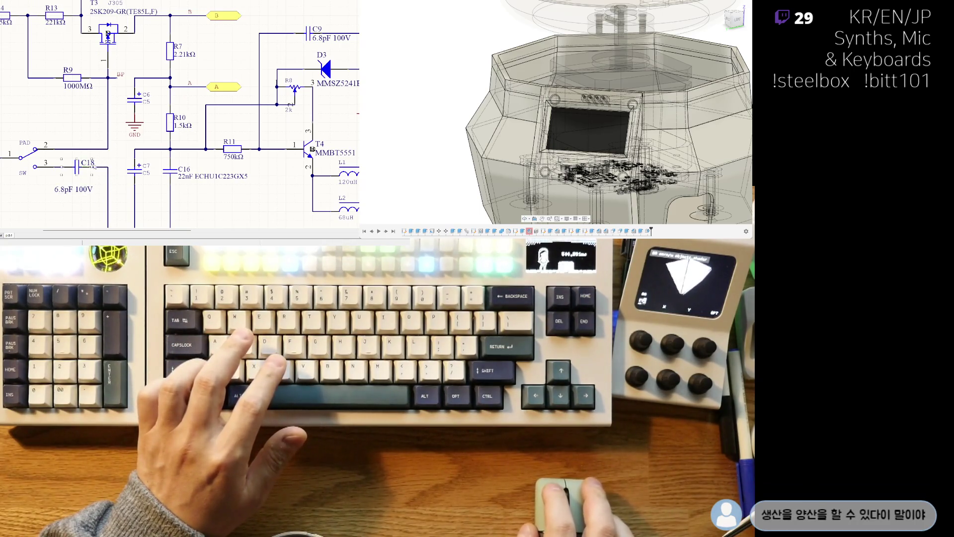
{"action": "left_click_drag", "start_coordinate": [52, 181], "coordinate": [62, 181]}
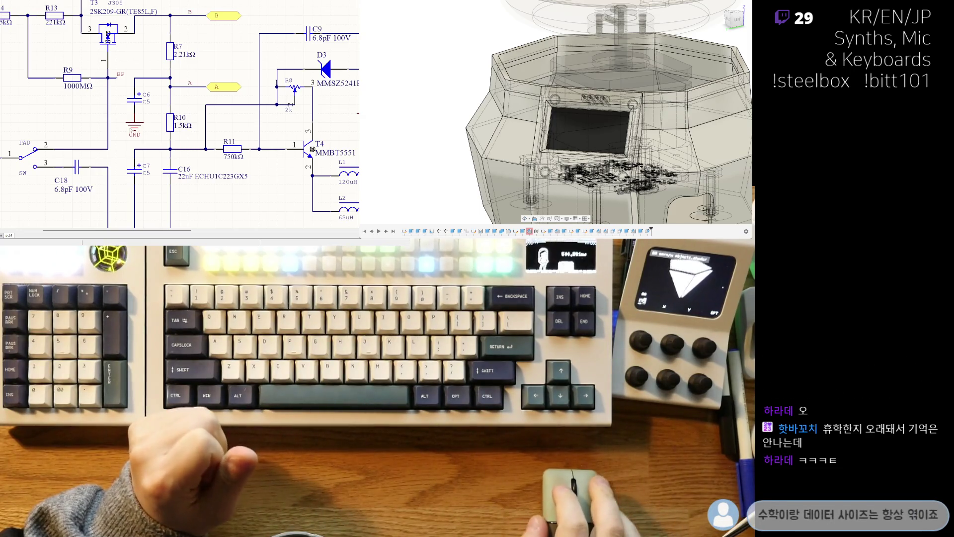
Scroll over to the PATTERN switch network and select resistor R15.
{"action": "scroll", "coordinate": [132, 158], "scroll_direction": "left", "scroll_amount": 2}
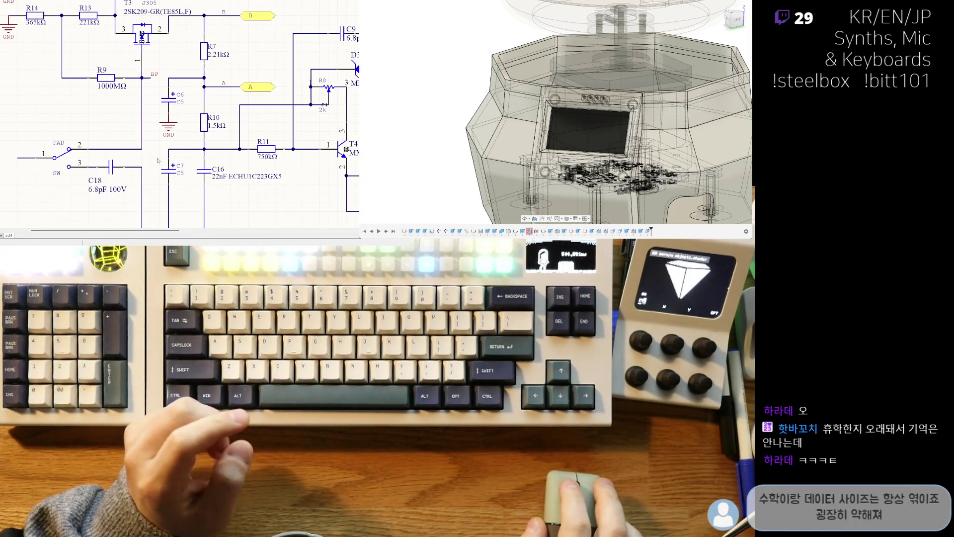
{"action": "scroll", "coordinate": [151, 144], "scroll_direction": "right", "scroll_amount": 2}
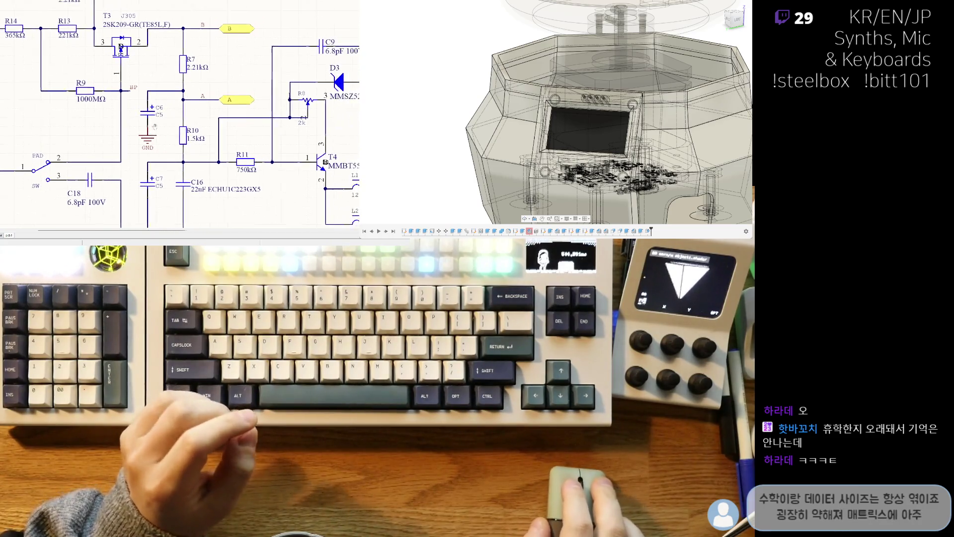
{"action": "scroll", "coordinate": [143, 123], "scroll_direction": "up", "scroll_amount": 1}
{"action": "scroll", "coordinate": [142, 122], "scroll_direction": "right", "scroll_amount": 3}
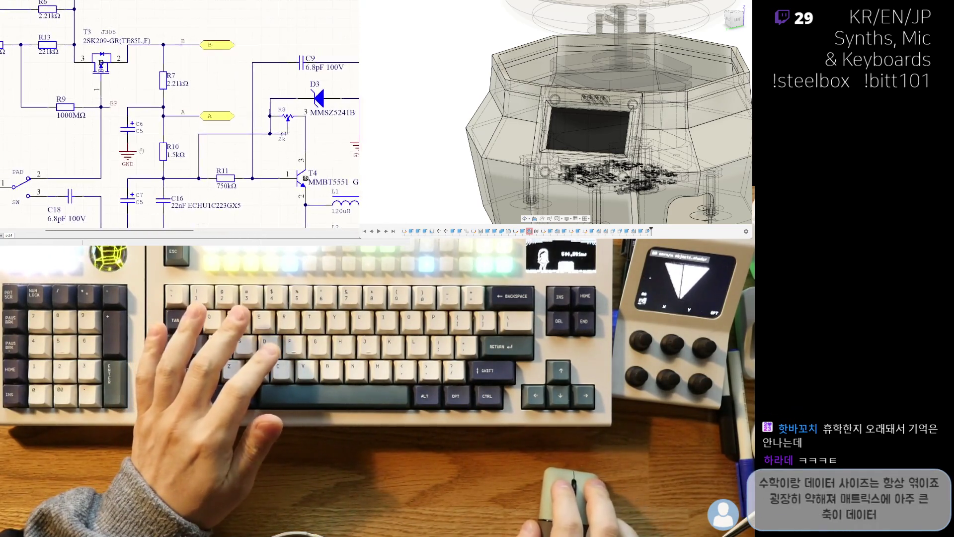
{"action": "scroll", "coordinate": [193, 139], "scroll_direction": "up", "scroll_amount": 2}
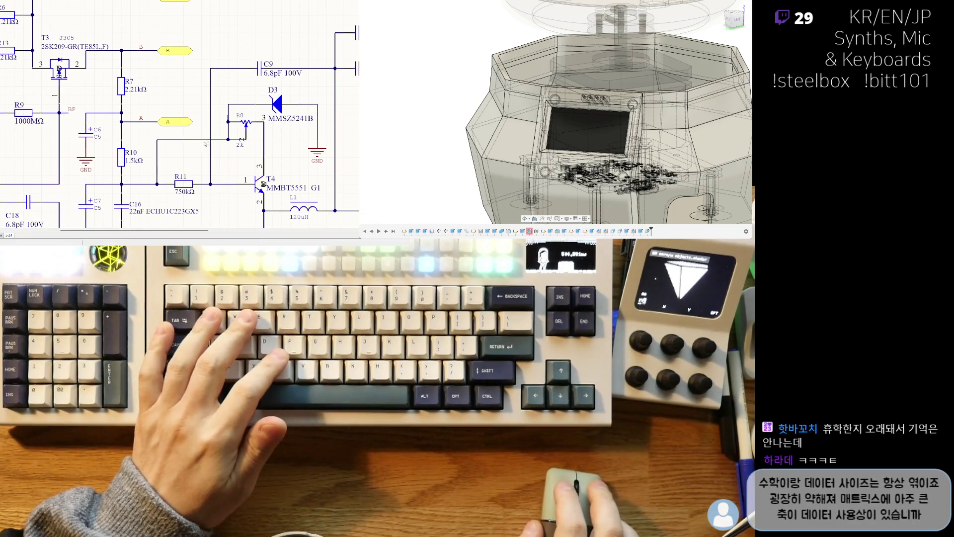
{"action": "scroll", "coordinate": [190, 141], "scroll_direction": "right", "scroll_amount": 10}
{"action": "scroll", "coordinate": [149, 149], "scroll_direction": "up", "scroll_amount": 1}
{"action": "scroll", "coordinate": [149, 148], "scroll_direction": "down", "scroll_amount": 5}
{"action": "scroll", "coordinate": [164, 124], "scroll_direction": "left", "scroll_amount": 2}
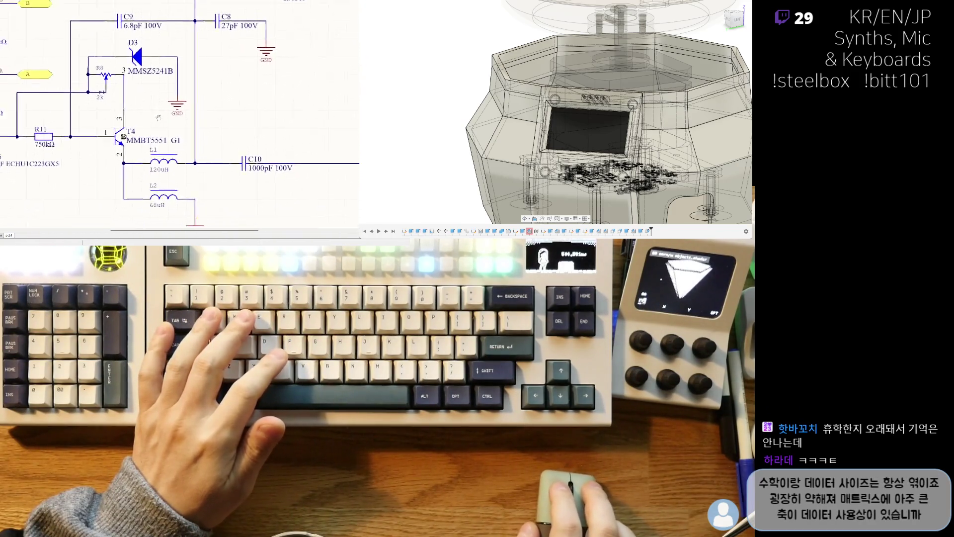
{"action": "scroll", "coordinate": [304, 122], "scroll_direction": "right", "scroll_amount": 13}
{"action": "scroll", "coordinate": [223, 129], "scroll_direction": "up", "scroll_amount": 12}
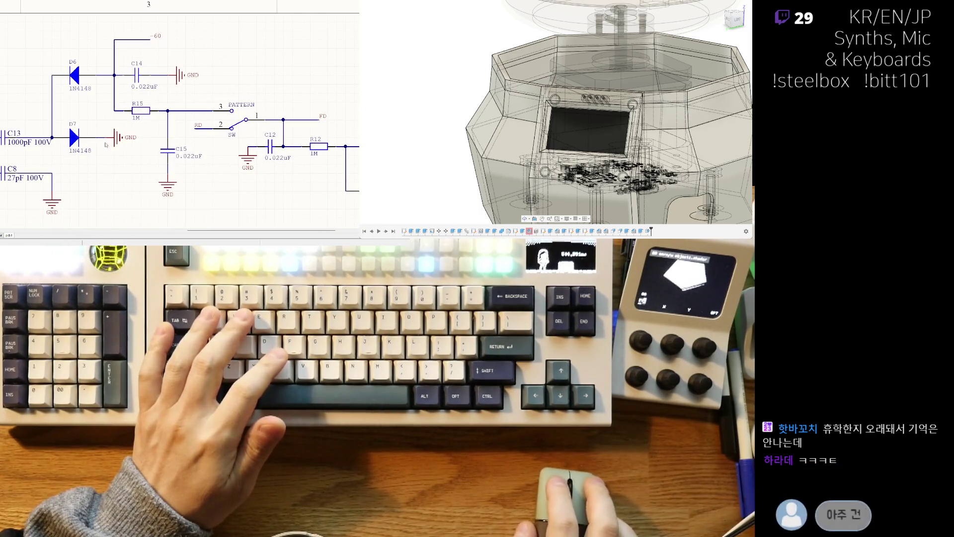
{"action": "left_click", "coordinate": [145, 109]}
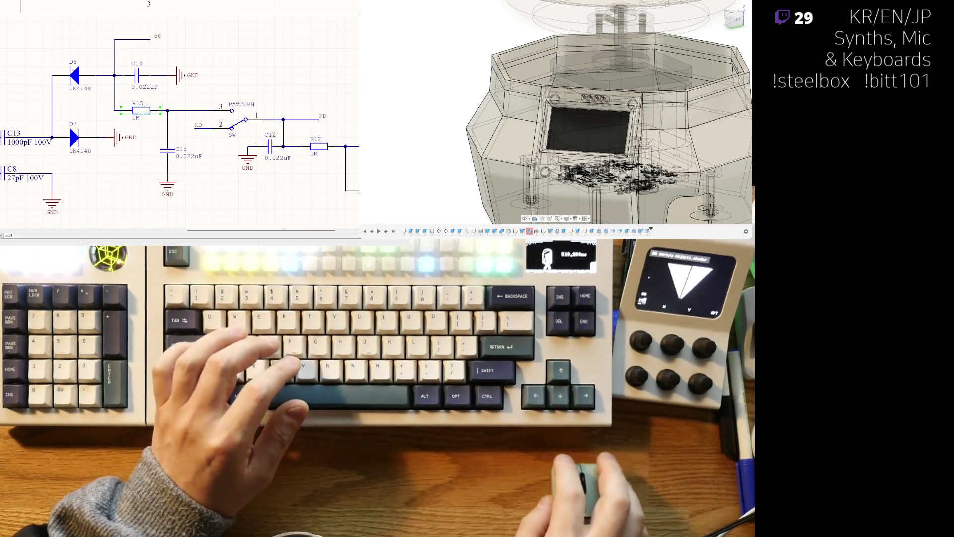
Select the 1000MΩ resistor R9 and pan to show T3, R7, R10, R11, R6, R13 and C18.
{"action": "scroll", "coordinate": [108, 152], "scroll_direction": "left", "scroll_amount": 5, "text": "shift"}
{"action": "scroll", "coordinate": [108, 152], "scroll_direction": "down", "scroll_amount": 2, "text": "ctrl"}
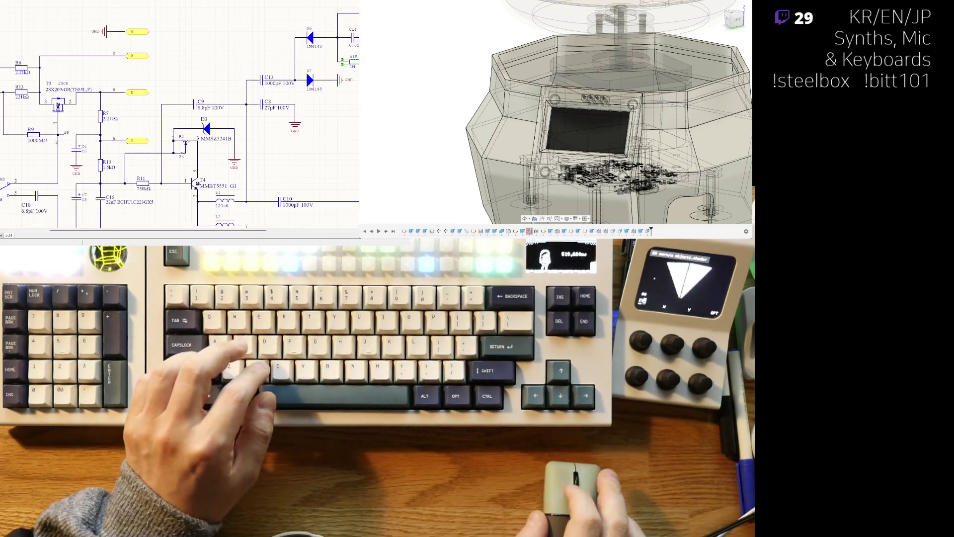
{"action": "left_click", "coordinate": [32, 134]}
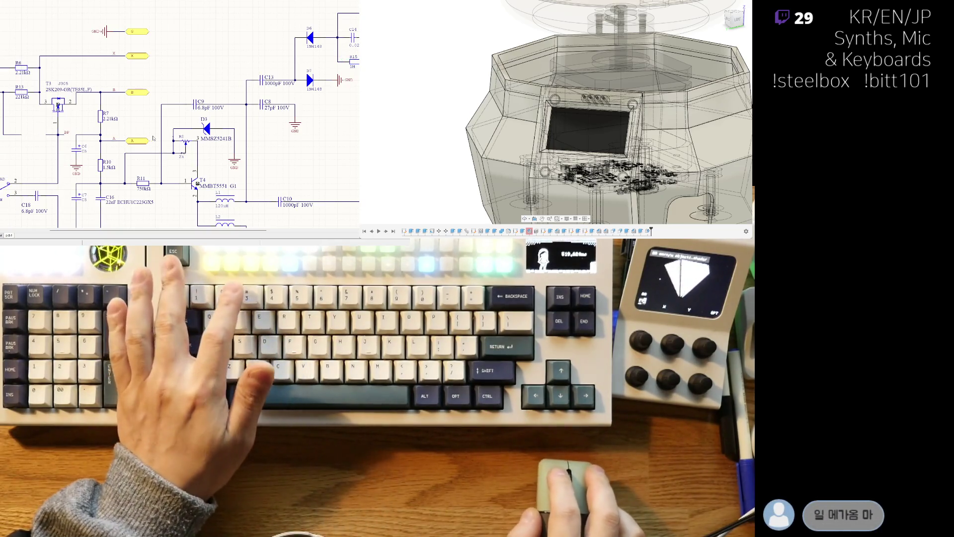
{"action": "key", "text": "ctrl+z"}
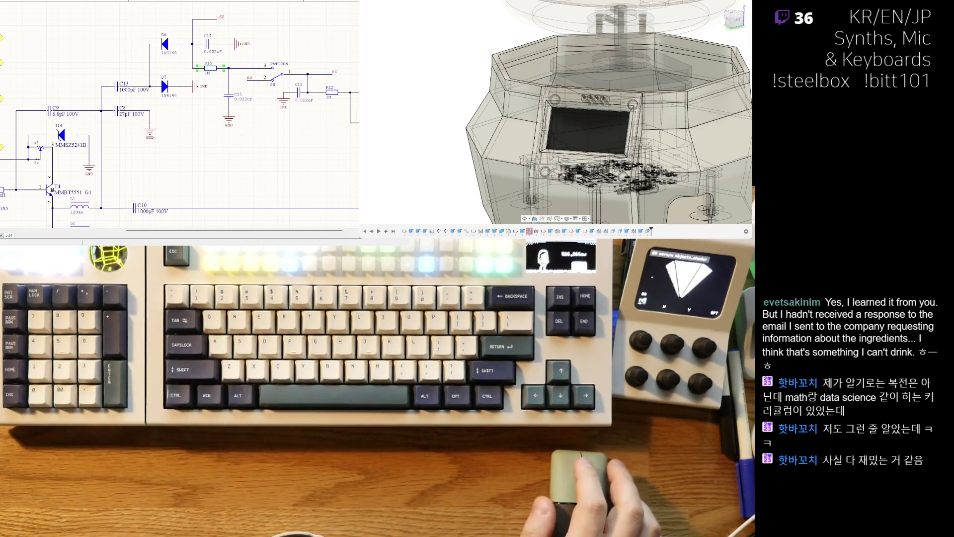
{"action": "type", "text": "내가 순수 수학"}
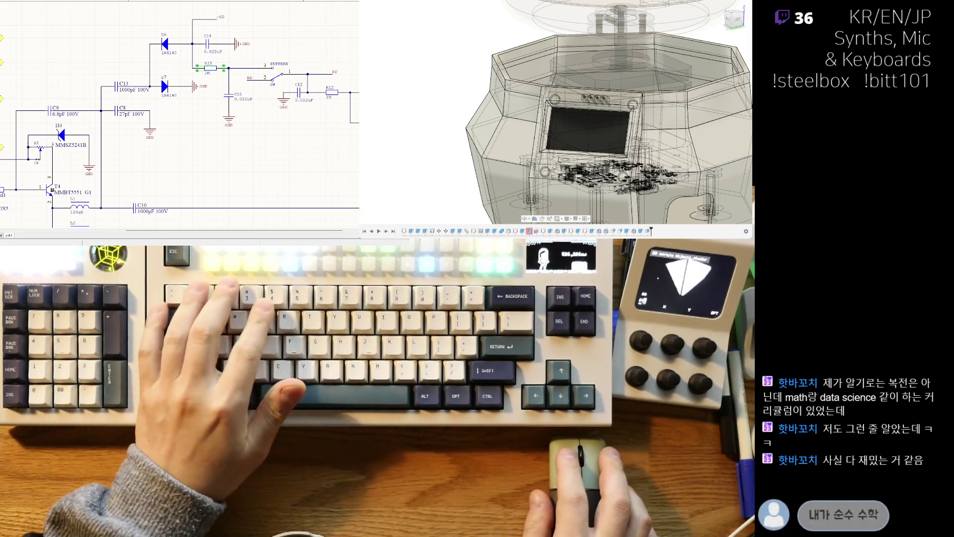
{"action": "type", "text": "은 할 수 있는 애들이 한 거 같더라고"}
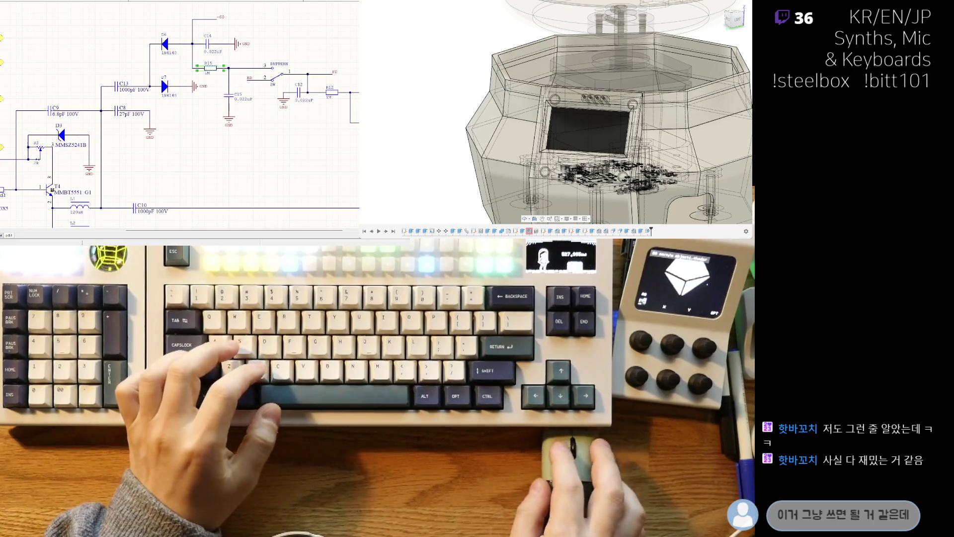
{"action": "right_click_drag", "start_coordinate": [149, 157], "coordinate": [263, 88]}
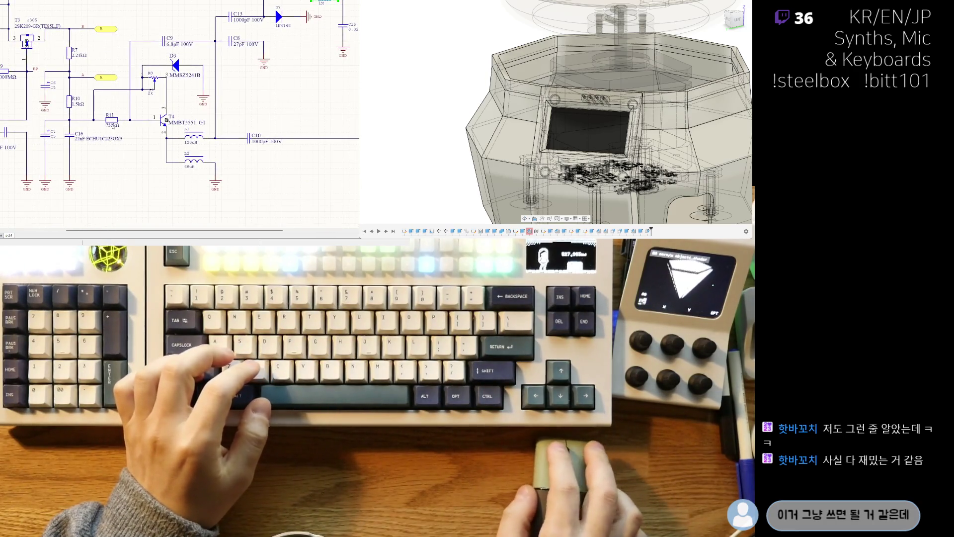
{"action": "right_click_drag", "start_coordinate": [47, 128], "coordinate": [81, 152]}
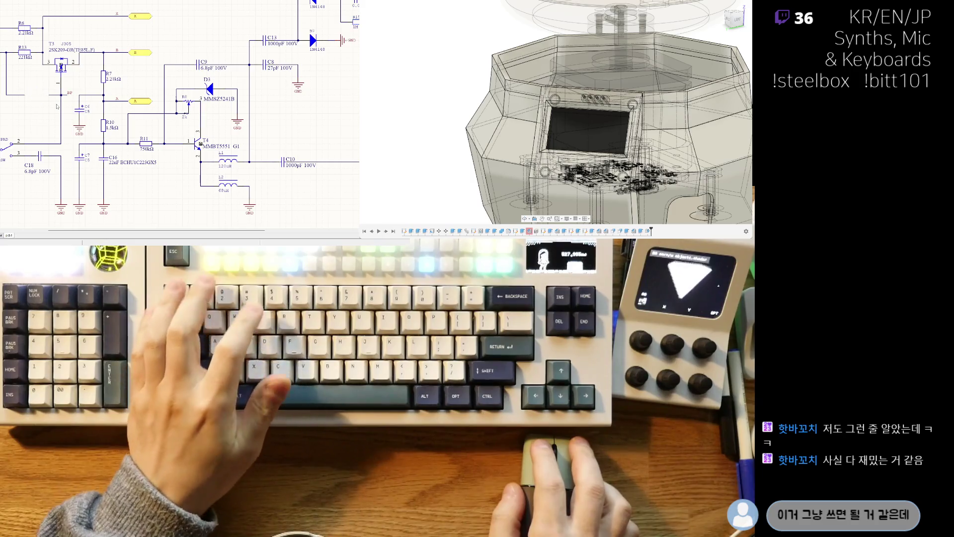
Delete R9, undo the deletion, and paste a floating copy of the 1000MΩ resistor.
{"action": "key", "text": "Delete"}
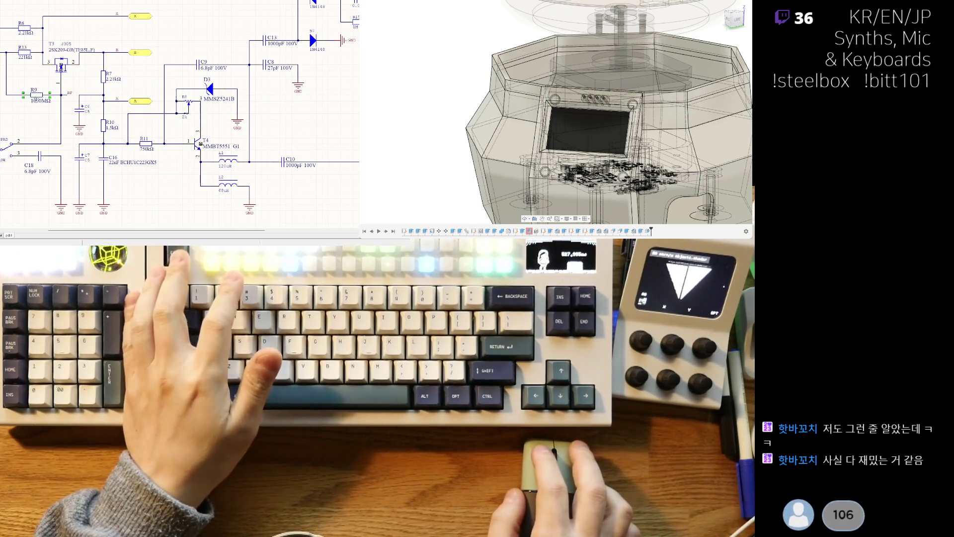
{"action": "key", "text": "ctrl+z"}
{"action": "key", "text": "ctrl+v"}
{"action": "right_click_drag", "start_coordinate": [315, 101], "coordinate": [173, 137]}
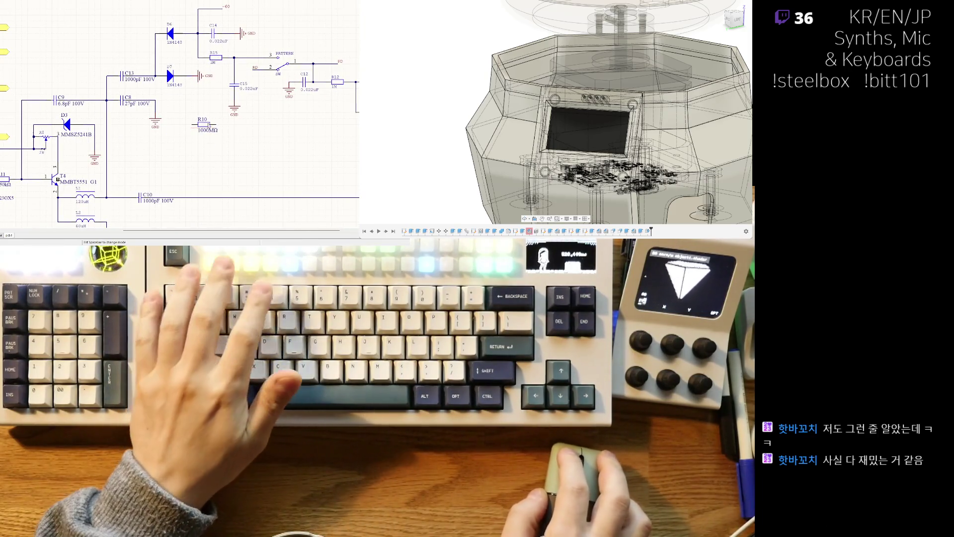
Place the resistor copy as R15 with value 1M, delete it, then paste and drop another copy.
{"action": "left_click", "coordinate": [215, 131]}
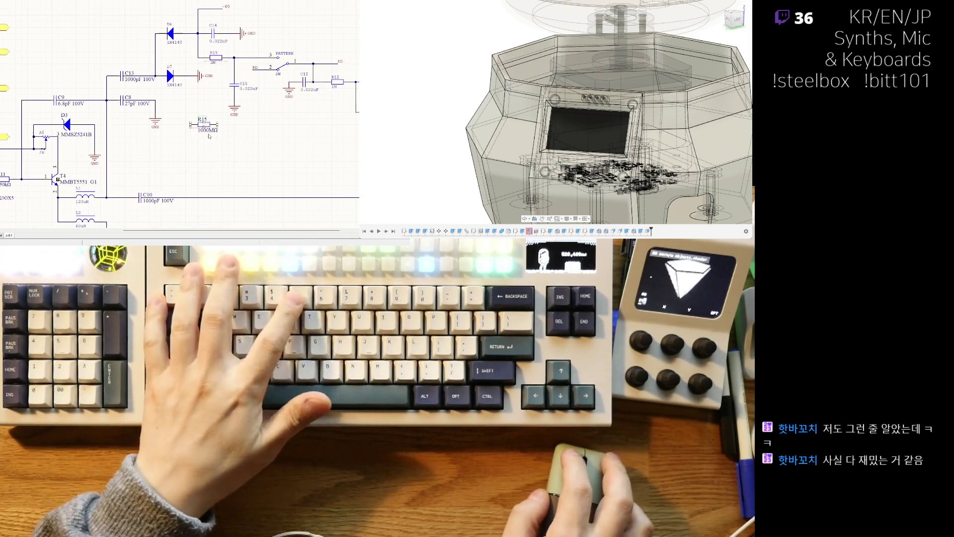
{"action": "left_click", "coordinate": [204, 127]}
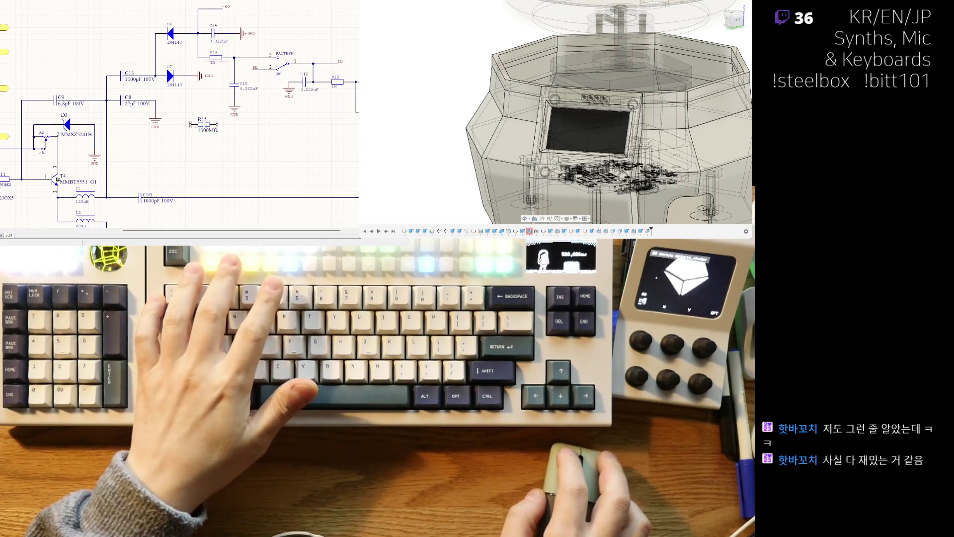
{"action": "type", "text": "1M"}
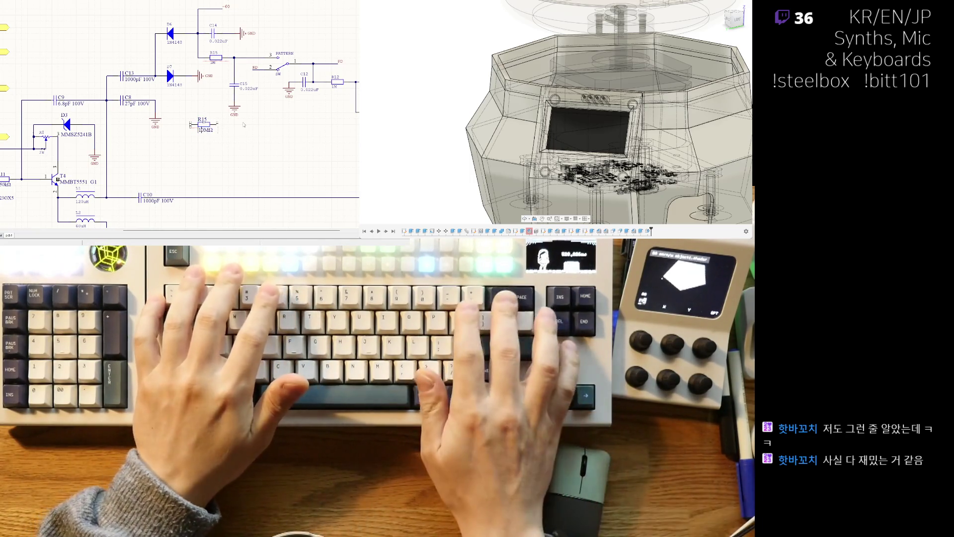
{"action": "key", "text": "Return"}
{"action": "left_click", "coordinate": [233, 127]}
{"action": "key", "text": "Delete"}
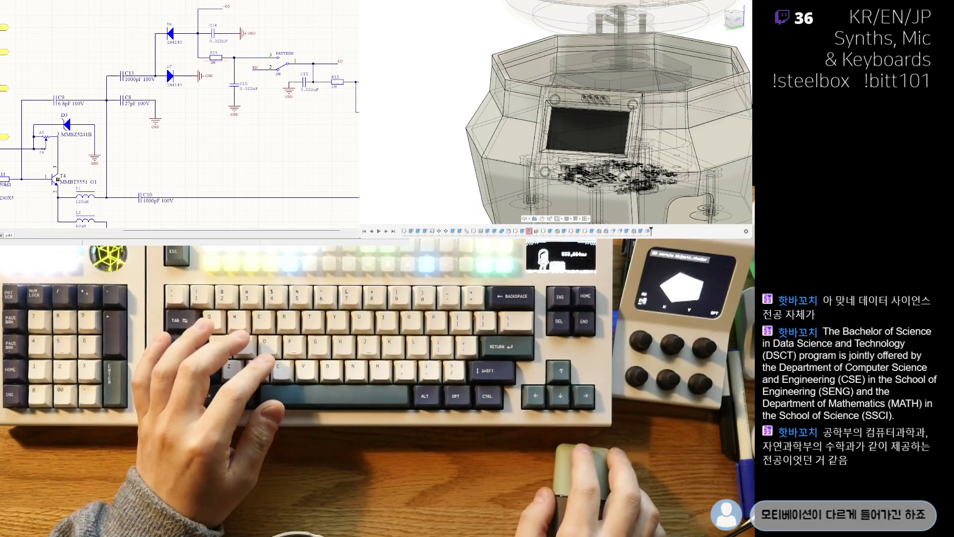
{"action": "key", "text": "ctrl+v"}
{"action": "left_click", "coordinate": [187, 121]}
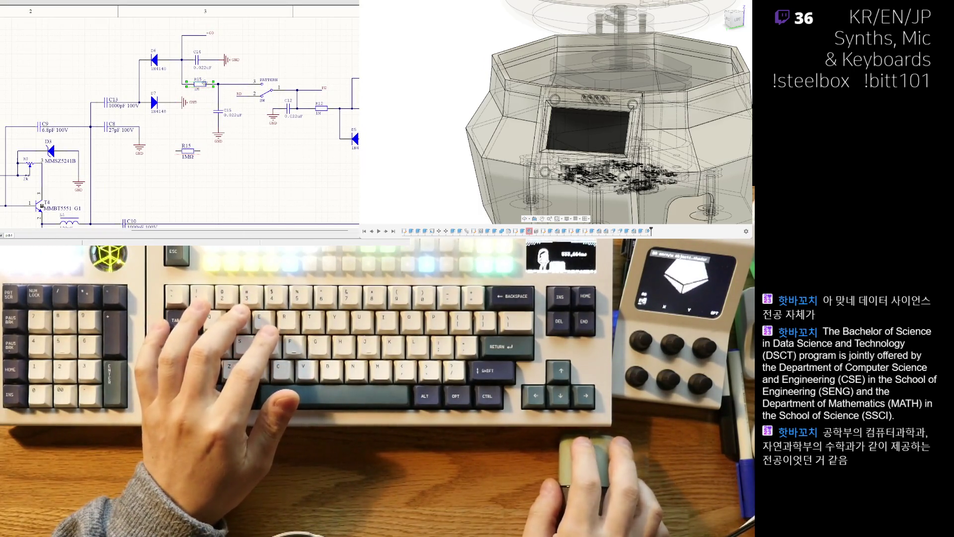
{"action": "key", "text": "Delete"}
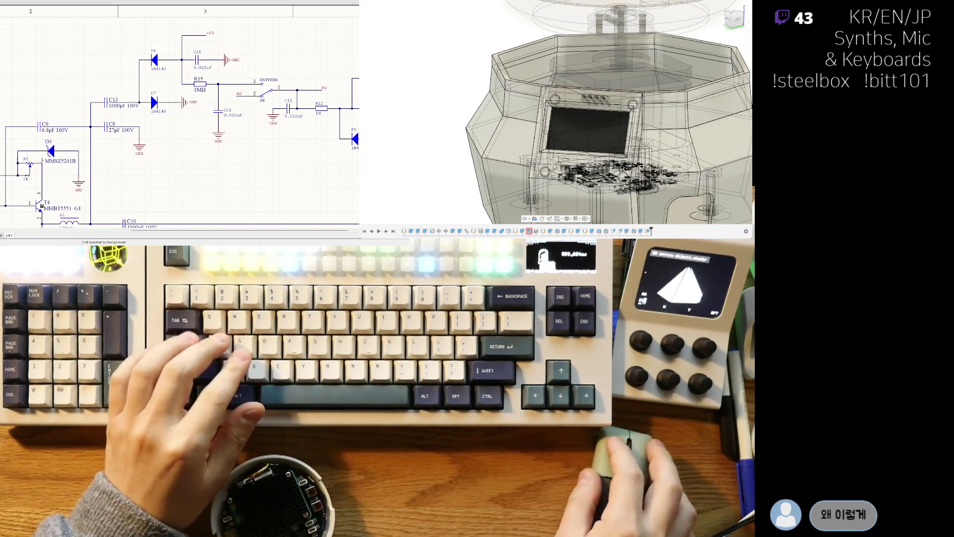
{"action": "right_click_drag", "start_coordinate": [159, 134], "coordinate": [184, 117]}
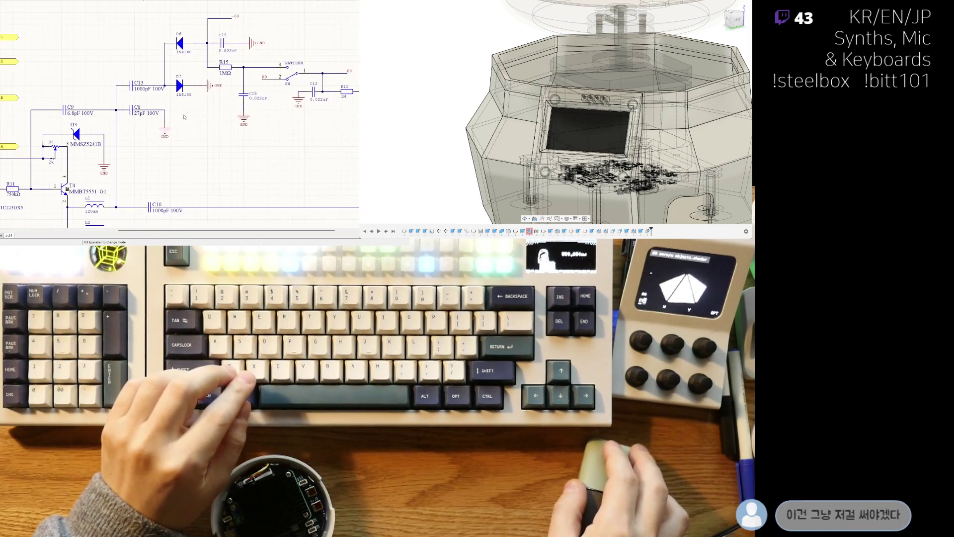
{"action": "left_click", "coordinate": [222, 43]}
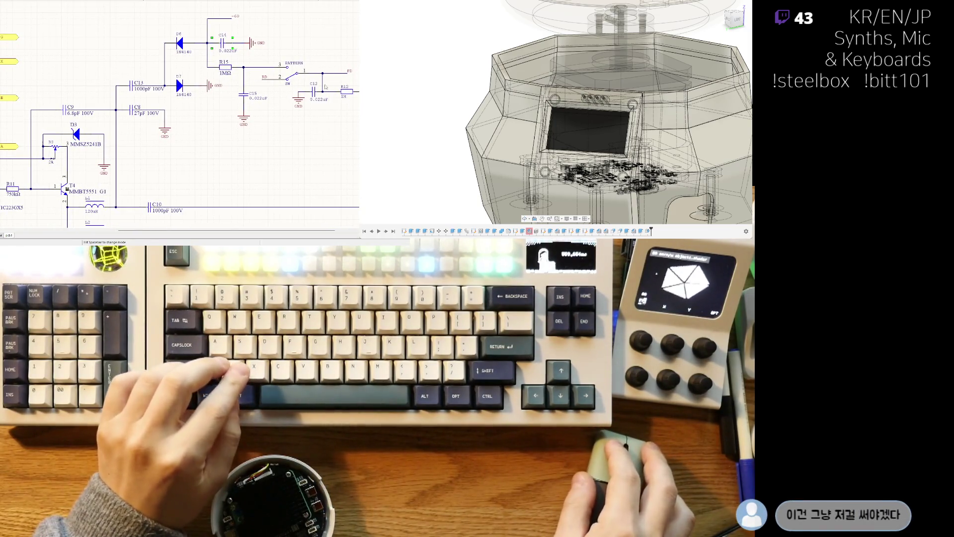
{"action": "scroll", "coordinate": [284, 136], "scroll_direction": "up", "scroll_amount": 1, "text": "ctrl"}
{"action": "right_click_drag", "start_coordinate": [283, 135], "coordinate": [143, 182]}
{"action": "left_click", "coordinate": [181, 126]}
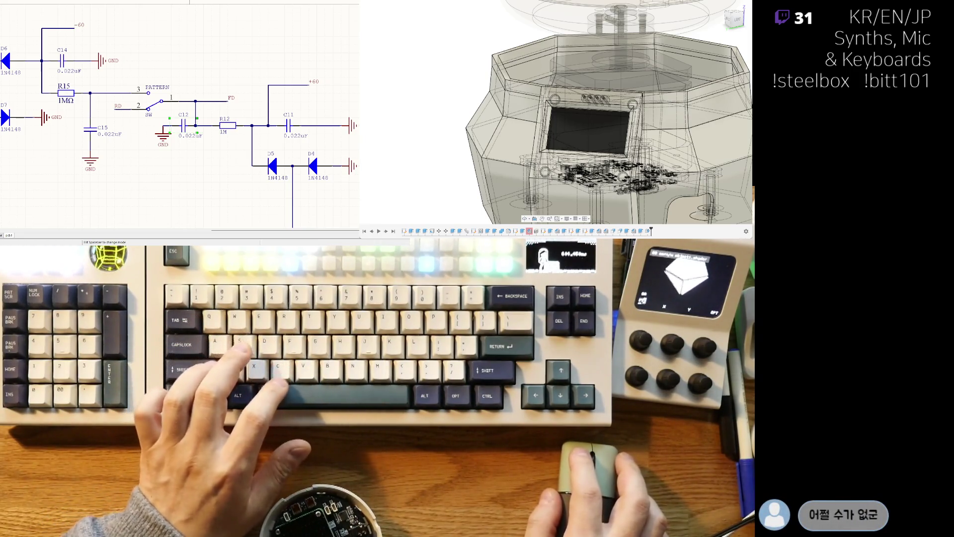
Delete the old C12 and place the new 470pF capacitor just below its spot.
{"action": "right_click_drag", "start_coordinate": [179, 114], "coordinate": [196, 136]}
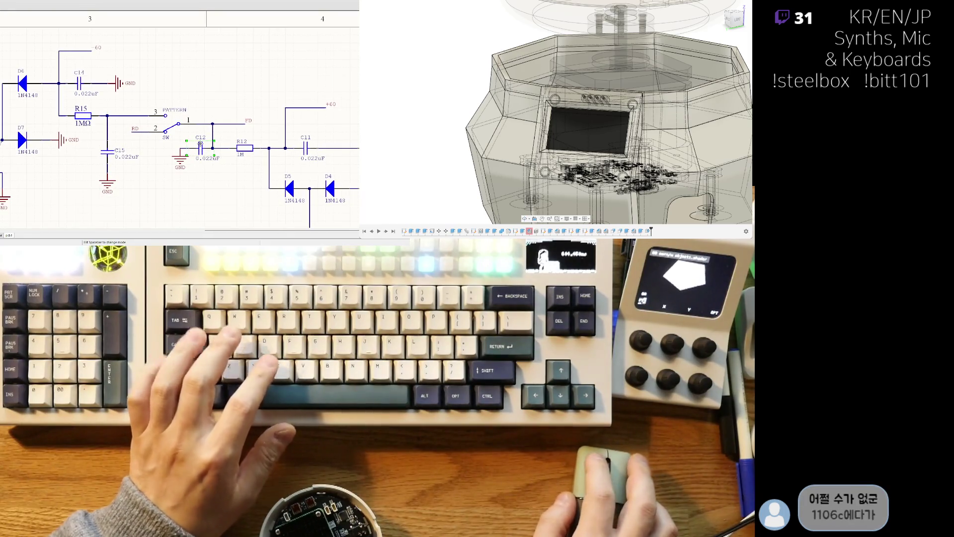
{"action": "key", "text": "Escape"}
{"action": "key", "text": "Delete"}
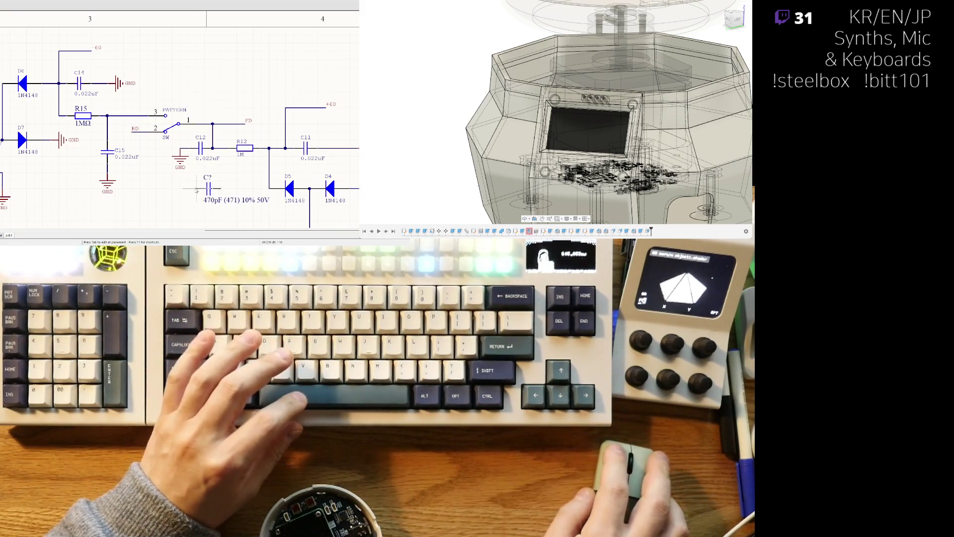
{"action": "right_click_drag", "start_coordinate": [213, 182], "coordinate": [173, 149]}
{"action": "left_click", "coordinate": [173, 149]}
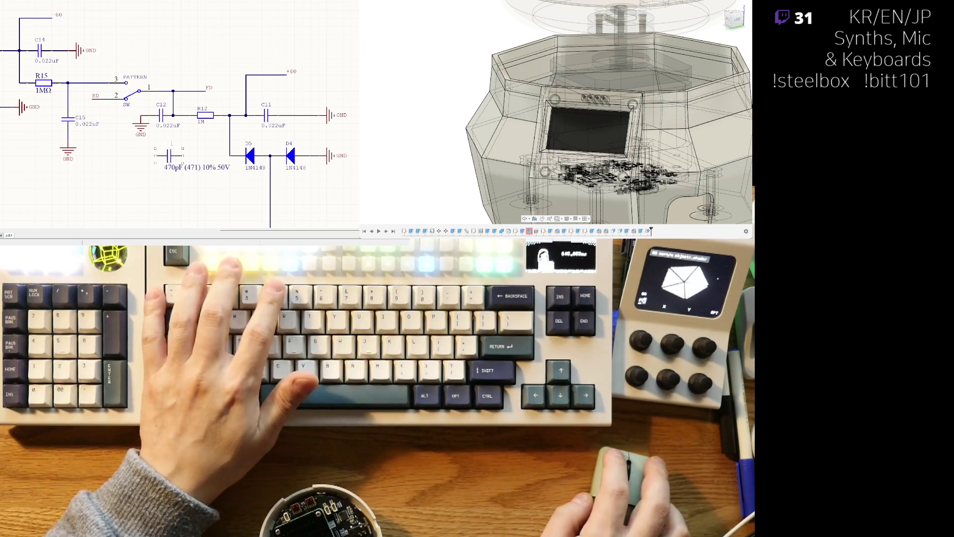
Change the new capacitor's value to 22nF 250V and cancel the floating copy.
{"action": "key", "text": "ctrl+z"}
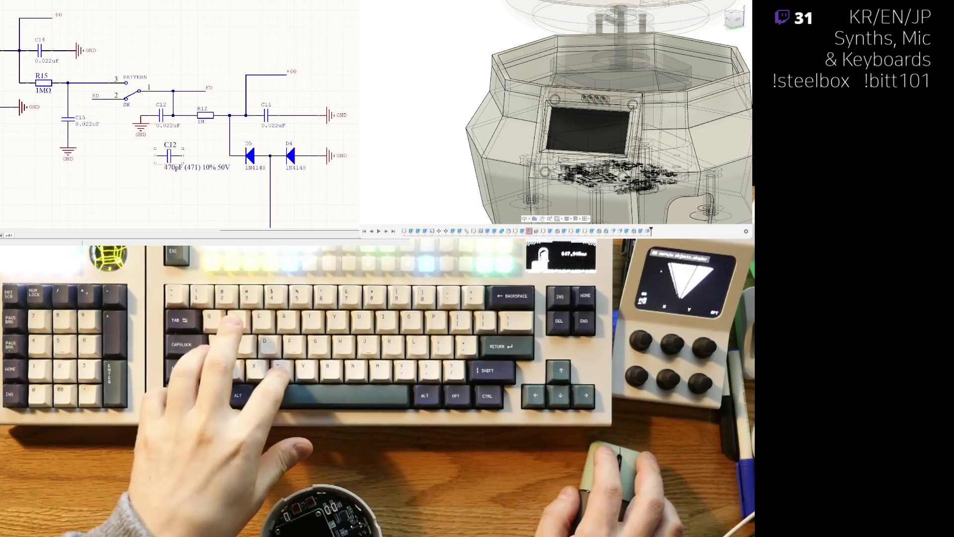
{"action": "key", "text": "ctrl+z"}
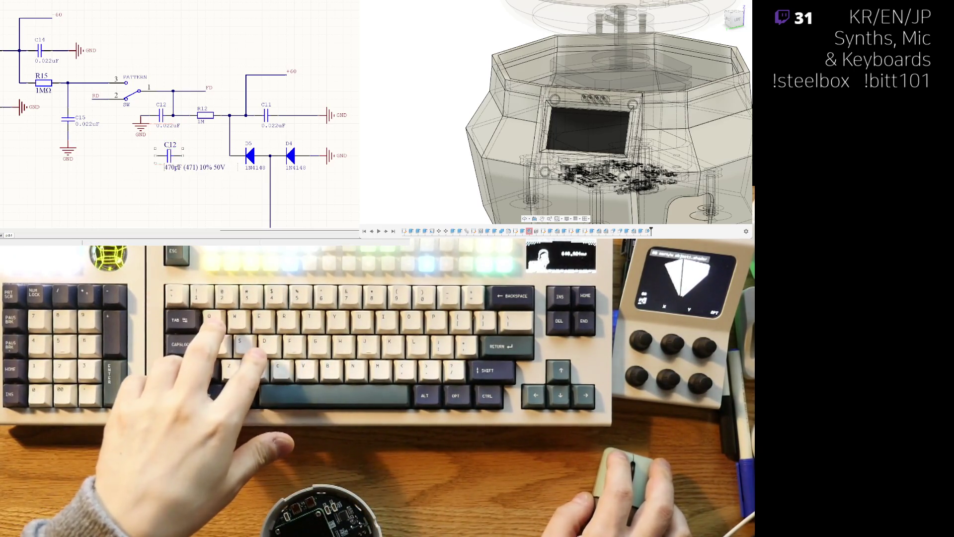
{"action": "type", "text": "22n"}
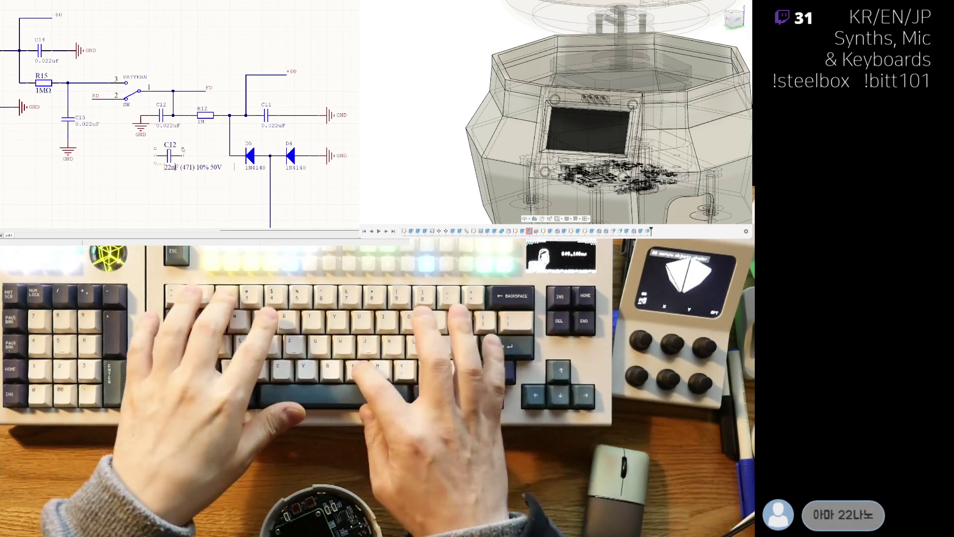
{"action": "key", "text": "Delete"}
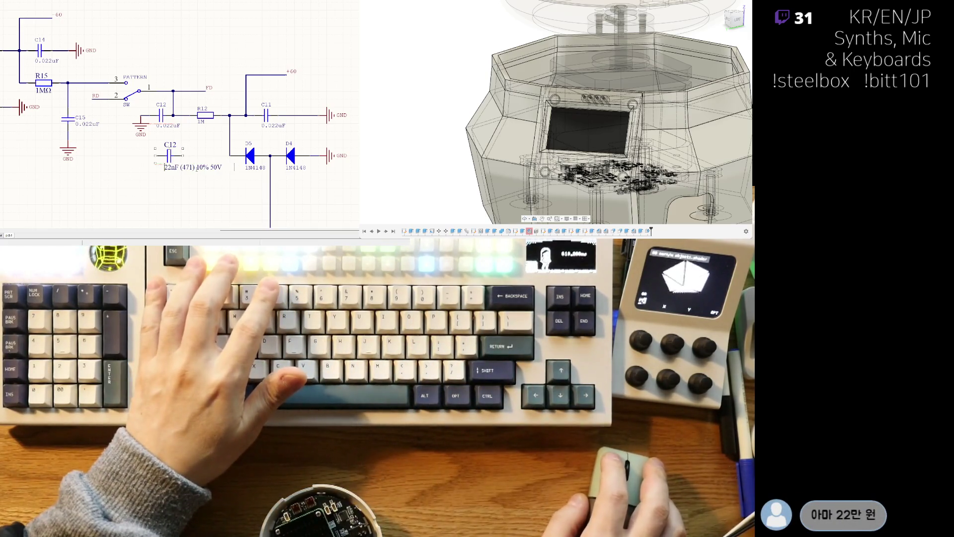
{"action": "type", "text": "250"}
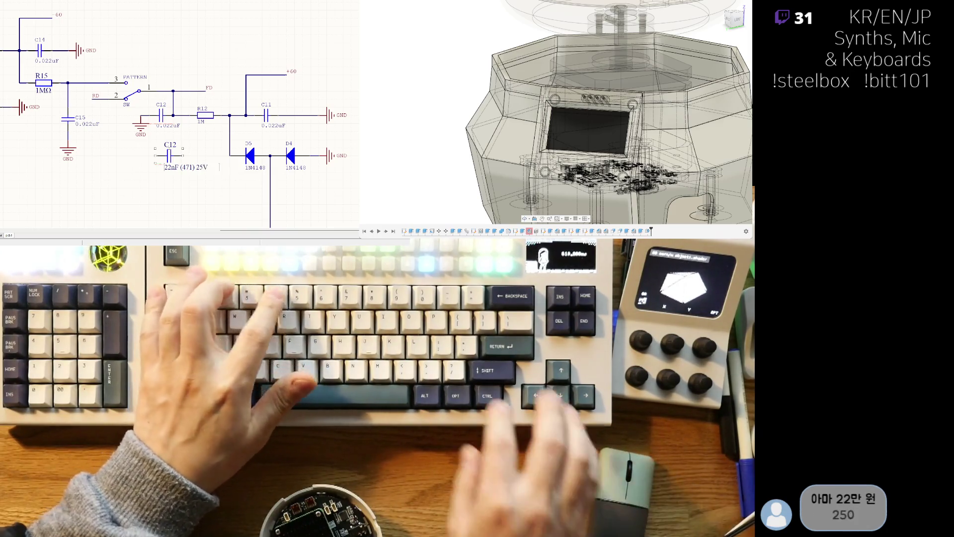
{"action": "key", "text": "BackSpace"}
{"action": "key", "text": "BackSpace"}
{"action": "key", "text": "BackSpace"}
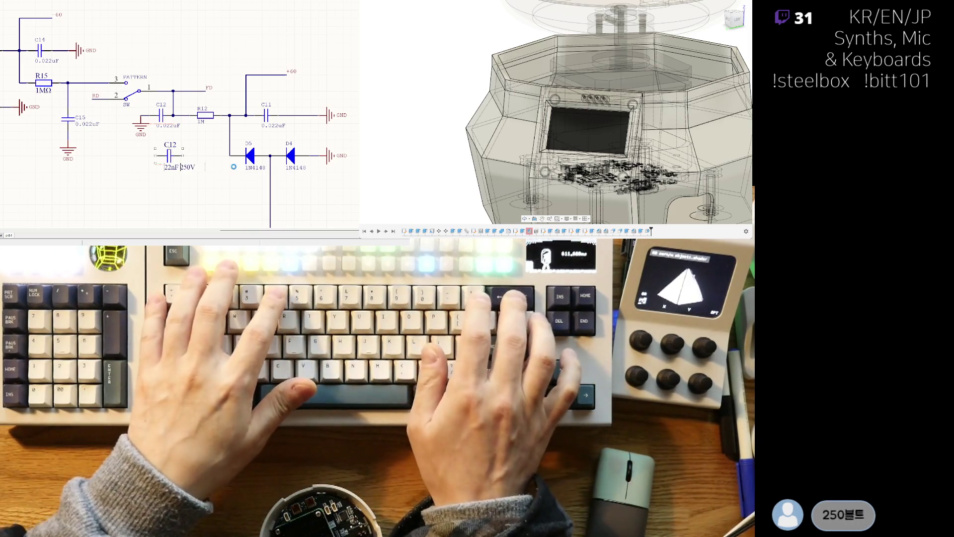
{"action": "key", "text": "Return"}
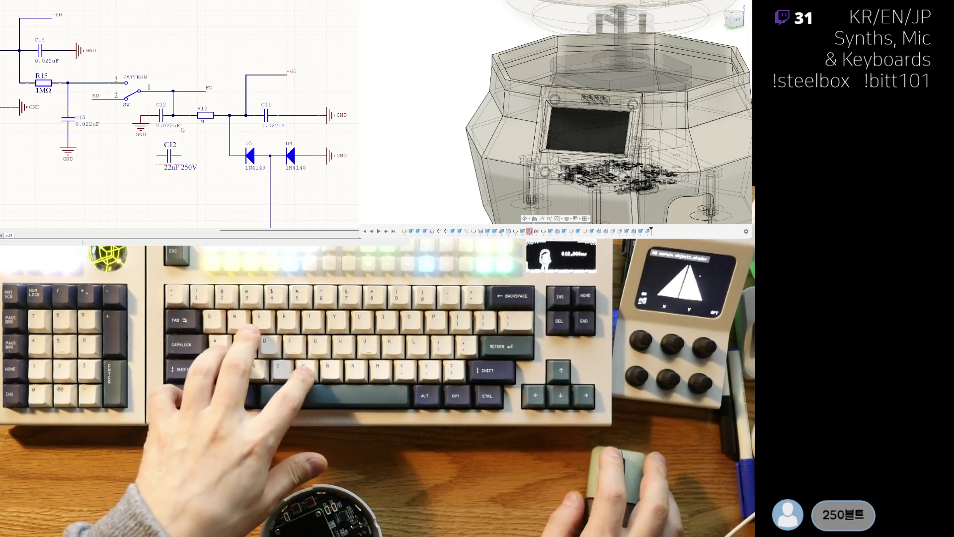
{"action": "right_click", "coordinate": [167, 158]}
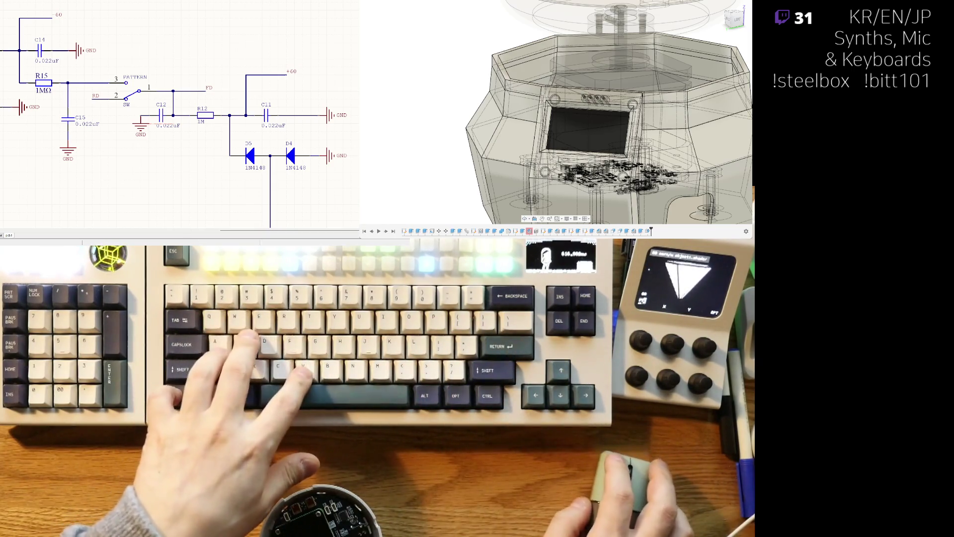
{"action": "left_click", "coordinate": [161, 116]}
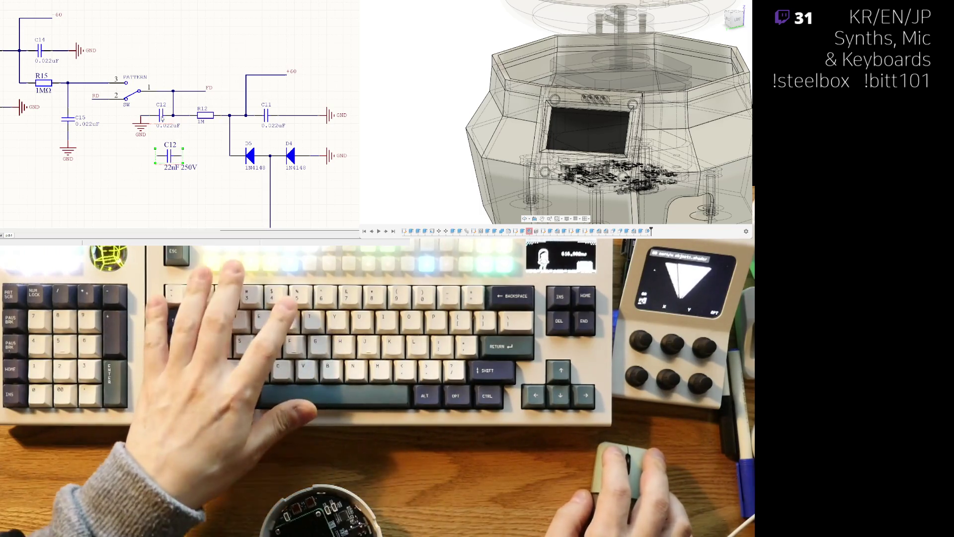
Delete the old C12 and paste several copies of the 22nF 250V capacitor onto the sheet.
{"action": "key", "text": "Delete"}
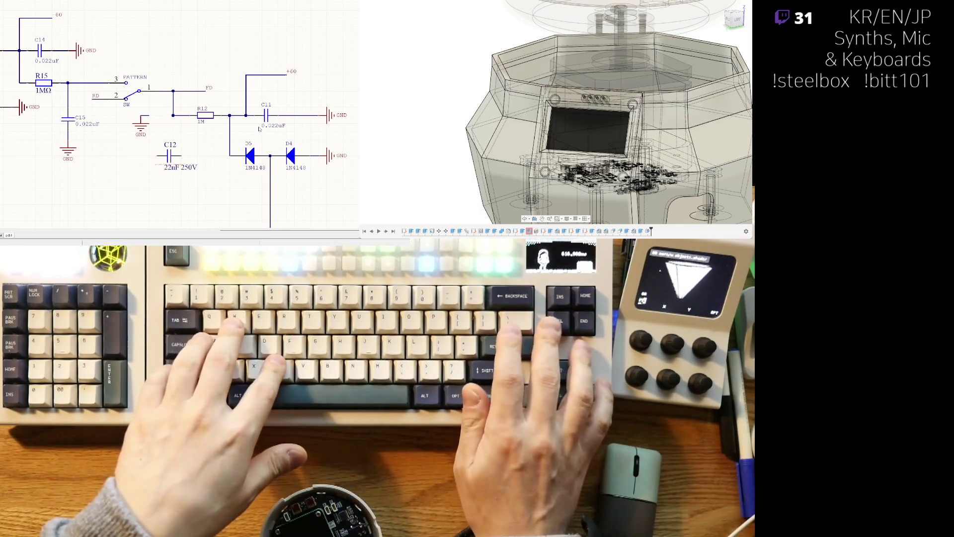
{"action": "key", "text": "ctrl+v"}
{"action": "left_click", "coordinate": [114, 186]}
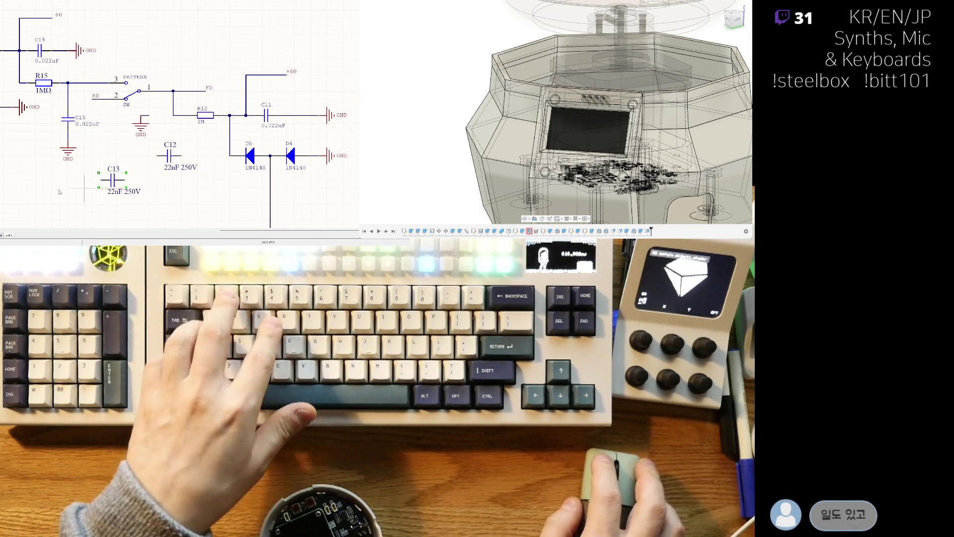
{"action": "key", "text": "ctrl+v"}
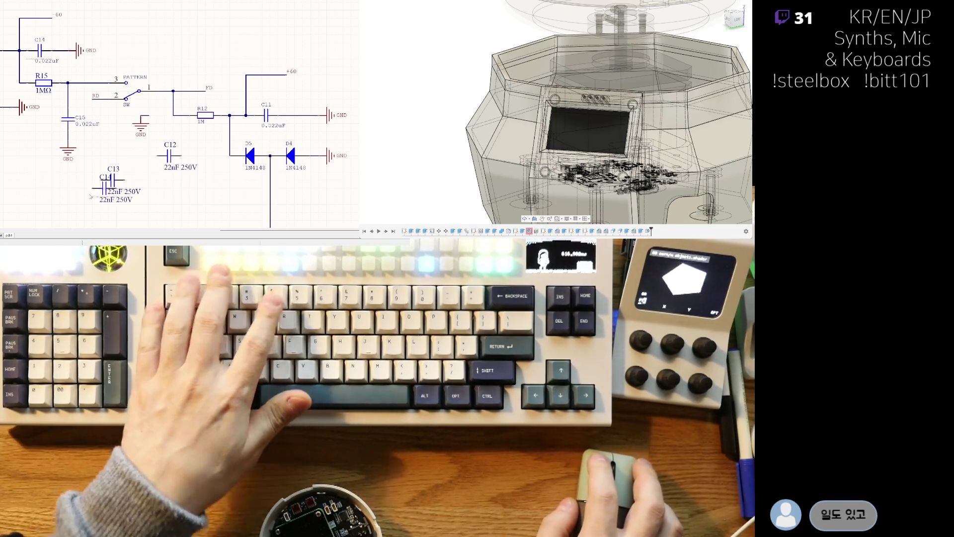
{"action": "left_click_drag", "start_coordinate": [115, 180], "coordinate": [188, 202]}
{"action": "left_click", "coordinate": [187, 202]}
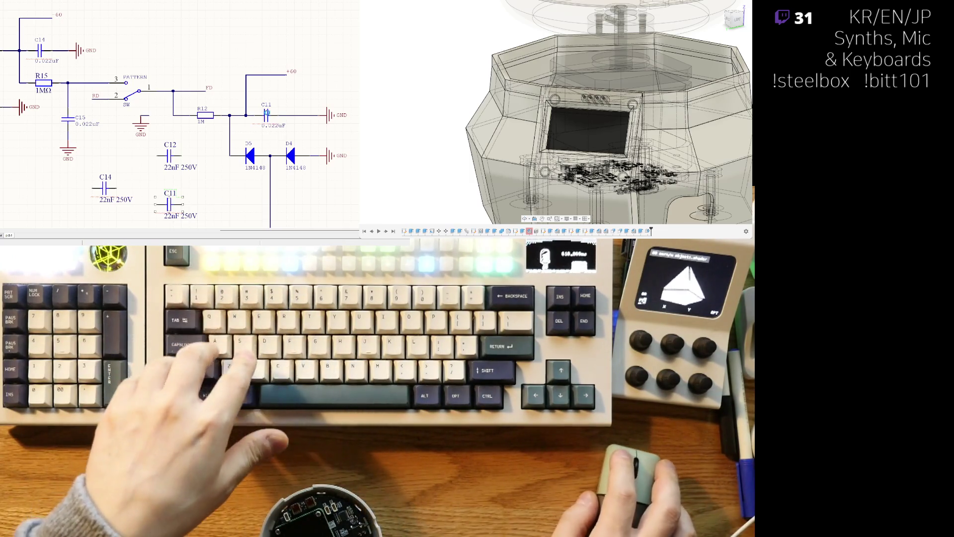
Replace the old 0.022uF C11, C12 and C14 by moving new 22nF copies into their wires.
{"action": "left_click", "coordinate": [267, 115]}
{"action": "key", "text": "Delete"}
{"action": "left_click_drag", "start_coordinate": [156, 210], "coordinate": [254, 122]}
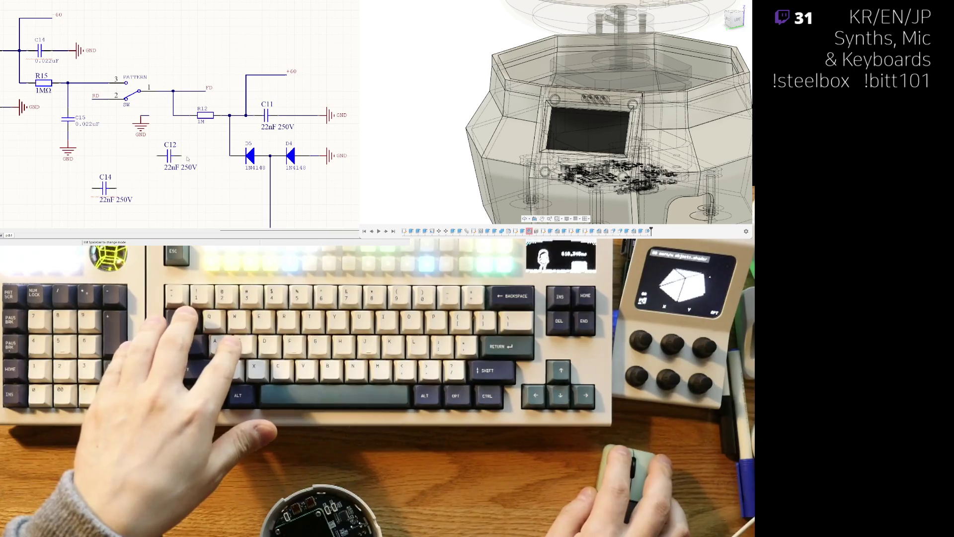
{"action": "left_click_drag", "start_coordinate": [163, 160], "coordinate": [153, 121]}
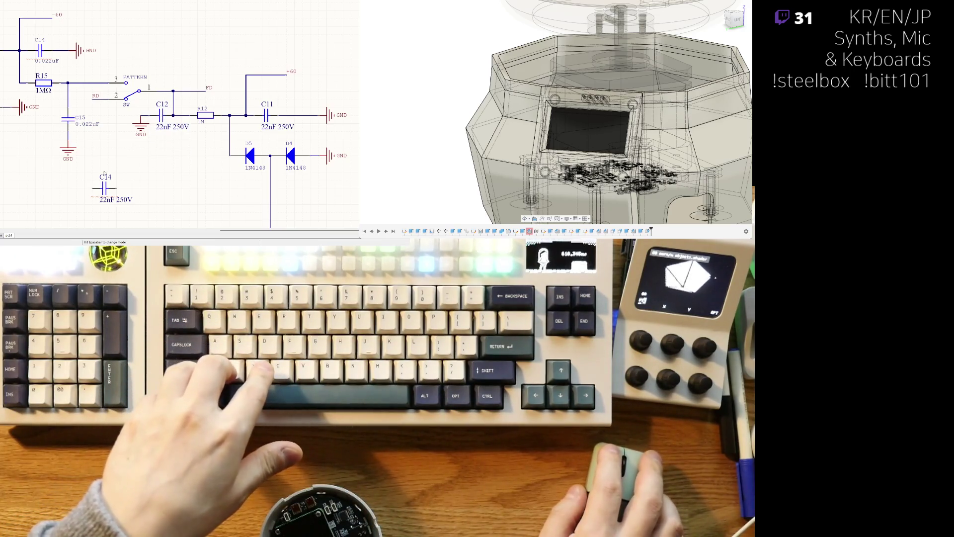
{"action": "key", "text": "Delete"}
{"action": "left_click_drag", "start_coordinate": [105, 188], "coordinate": [49, 53]}
Replace the old C15 with a 22nF 250V capacitor rotated upright on the wire below R15.
{"action": "key", "text": "Delete"}
{"action": "left_click", "coordinate": [104, 180]}
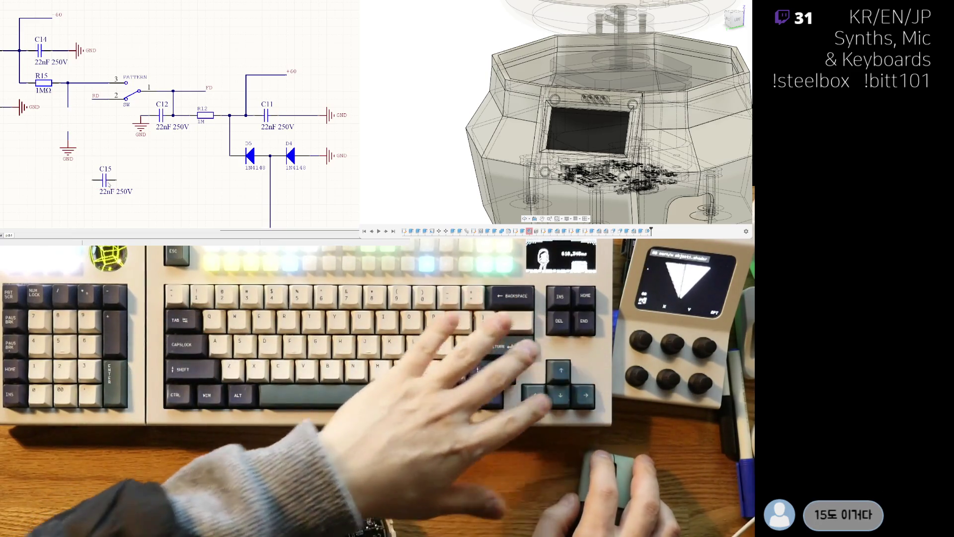
{"action": "left_click_drag", "start_coordinate": [104, 179], "coordinate": [81, 114]}
{"action": "key", "text": "space"}
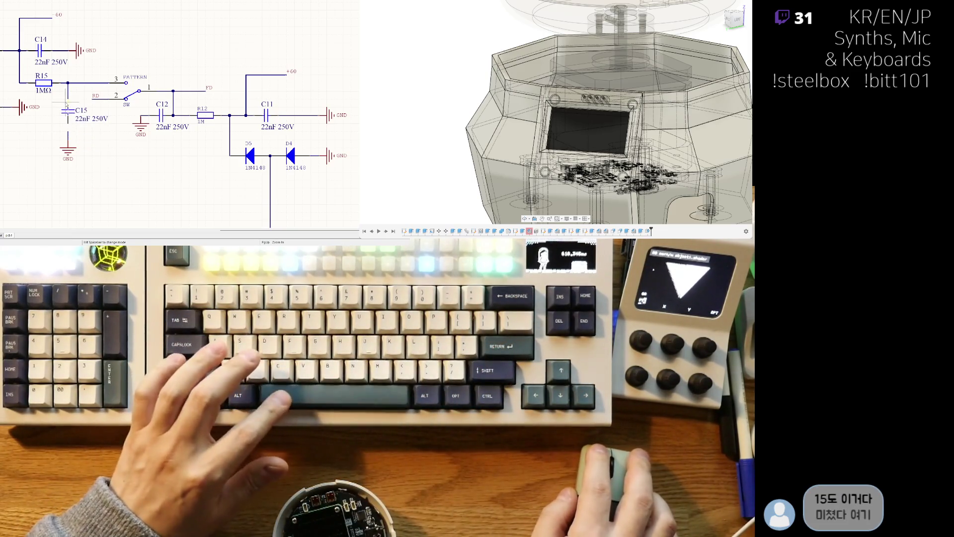
{"action": "right_click", "coordinate": [84, 126]}
{"action": "mouse_move", "coordinate": [105, 181]}
{"action": "left_mouse_down"}
{"action": "mouse_move", "coordinate": [116, 152]}
{"action": "mouse_move", "coordinate": [69, 120]}
{"action": "left_mouse_up"}
{"action": "key", "text": "space"}
{"action": "right_click_drag", "start_coordinate": [120, 162], "coordinate": [140, 171]}
{"action": "scroll", "coordinate": [140, 171], "scroll_direction": "down", "scroll_amount": 2, "text": "ctrl"}
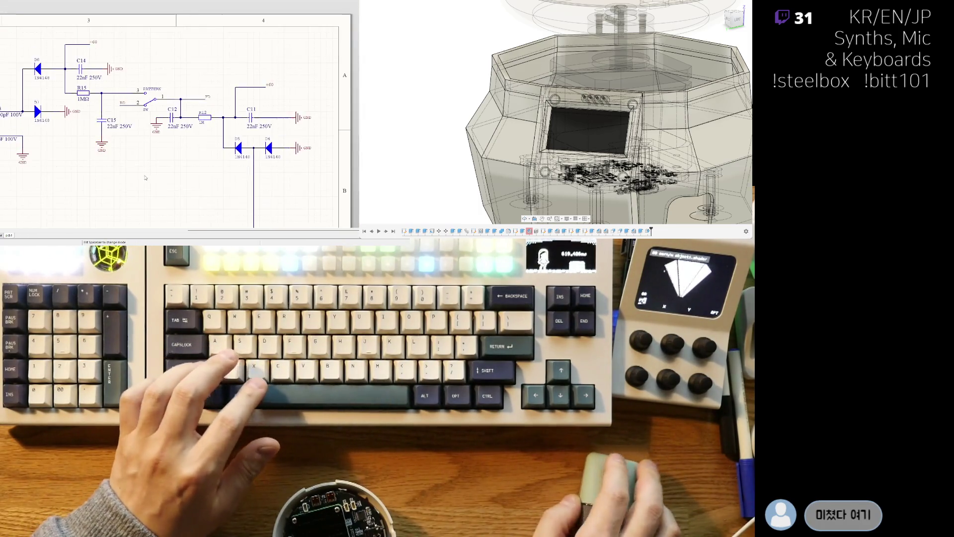
Copy the 1MΩ resistor R15 and place the copy as R16.
{"action": "scroll", "coordinate": [120, 178], "scroll_direction": "down", "scroll_amount": 1}
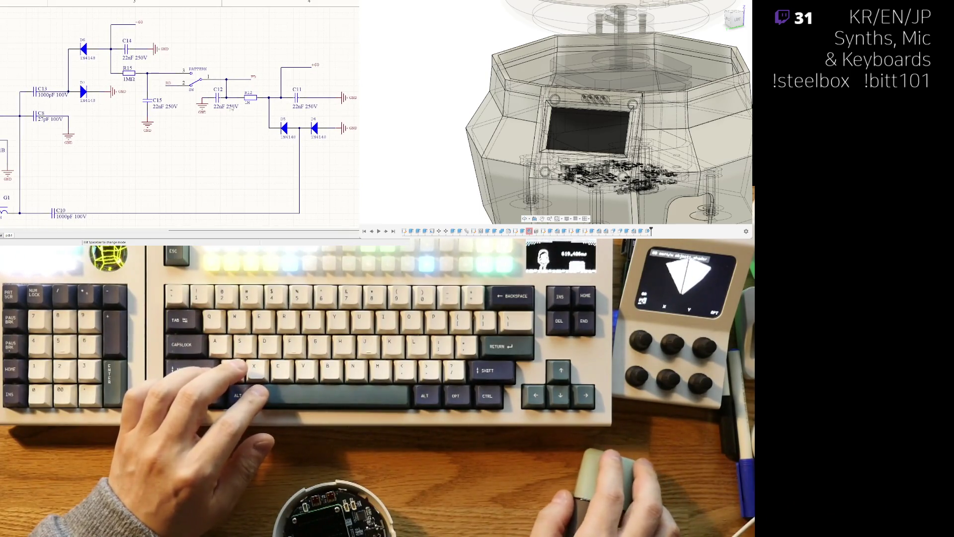
{"action": "scroll", "coordinate": [356, 92], "scroll_direction": "up", "scroll_amount": 2, "text": "ctrl"}
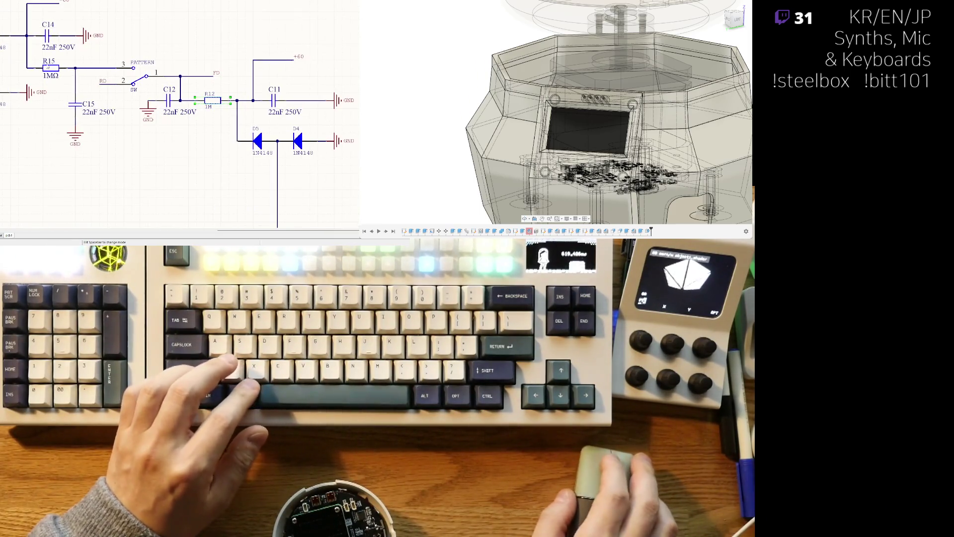
{"action": "key", "text": "ctrl+c"}
{"action": "key", "text": "ctrl+v"}
{"action": "left_click", "coordinate": [196, 148]}
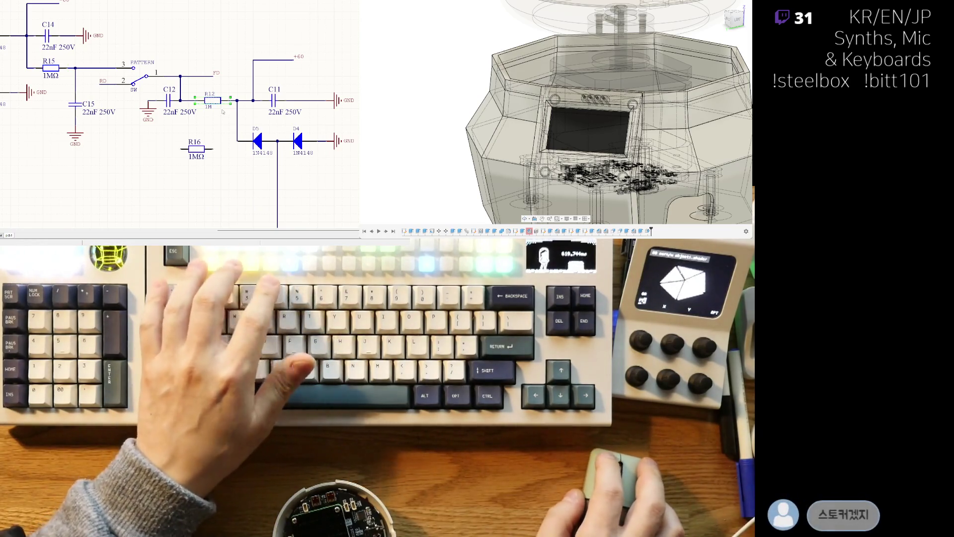
Remove the old R12, rename R16 to R12, and wire it between C12 and C11.
{"action": "key", "text": "Delete"}
{"action": "left_click", "coordinate": [196, 148]}
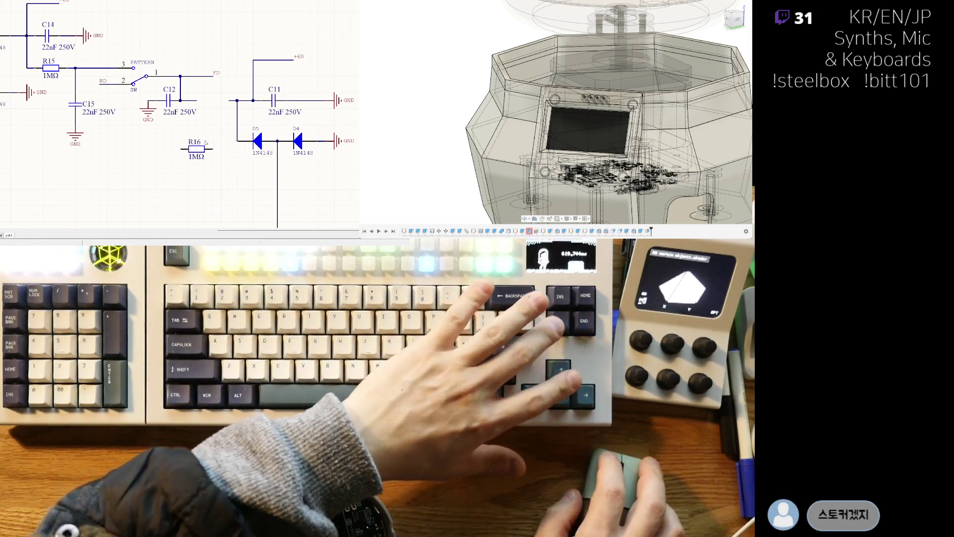
{"action": "key", "text": "F2"}
{"action": "type", "text": "R1"}
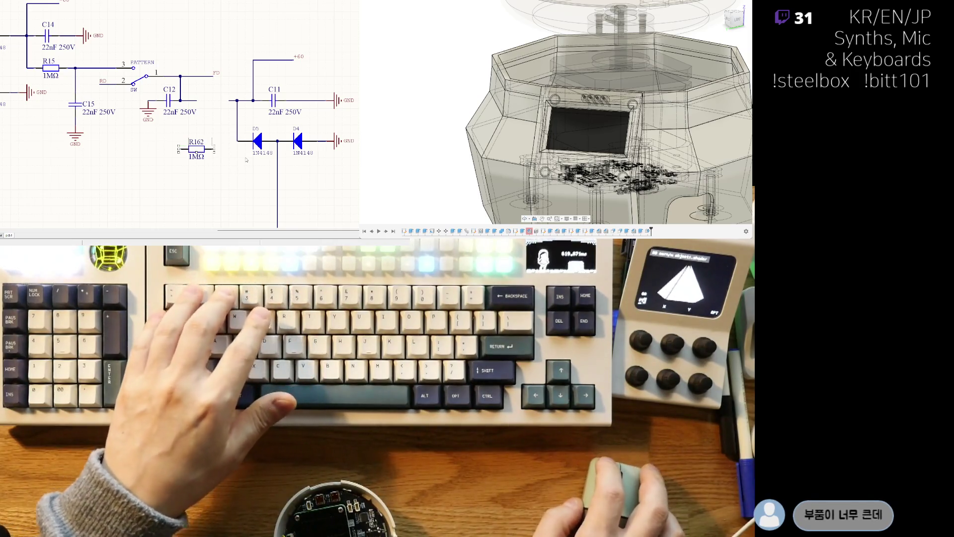
{"action": "type", "text": "2"}
{"action": "key", "text": "Return"}
{"action": "left_click_drag", "start_coordinate": [196, 148], "coordinate": [231, 110]}
Pan and zoom across the T4, D4/D5/C11 and R15/C14 areas to check the circuit.
{"action": "scroll", "coordinate": [188, 174], "scroll_direction": "down", "scroll_amount": 2, "text": "ctrl"}
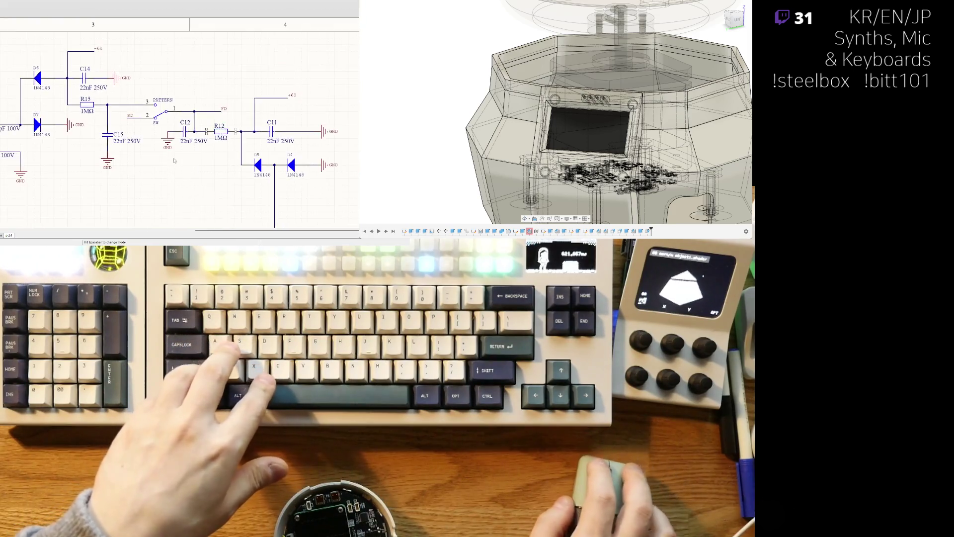
{"action": "right_click_drag", "start_coordinate": [187, 175], "coordinate": [226, 167]}
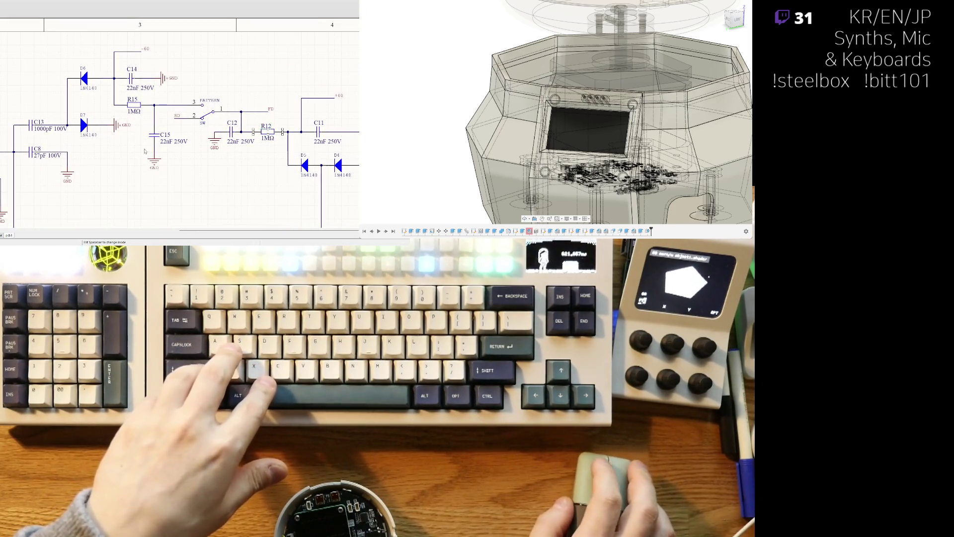
{"action": "scroll", "coordinate": [145, 151], "scroll_direction": "down", "scroll_amount": 1, "text": "ctrl"}
{"action": "right_click_drag", "start_coordinate": [144, 151], "coordinate": [246, 97]}
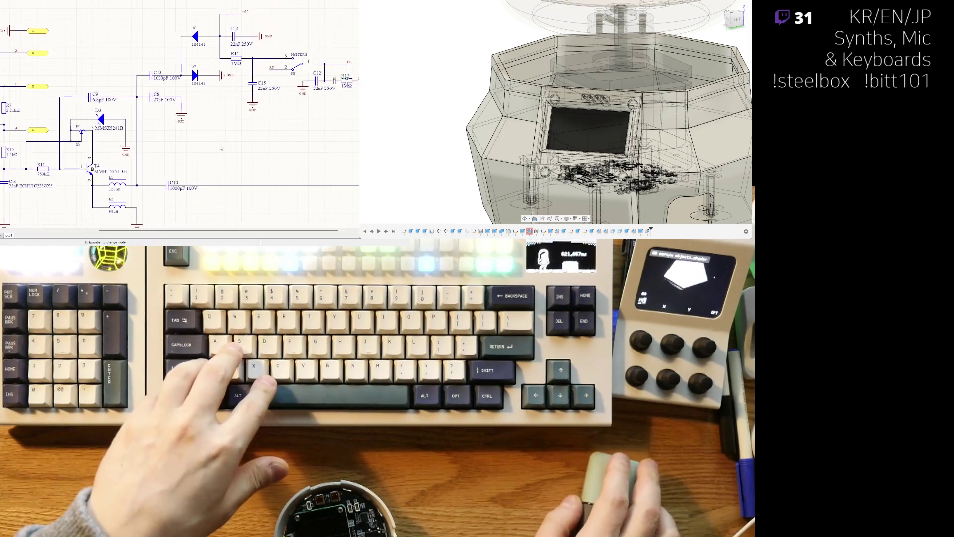
{"action": "right_click_drag", "start_coordinate": [177, 166], "coordinate": [106, 134]}
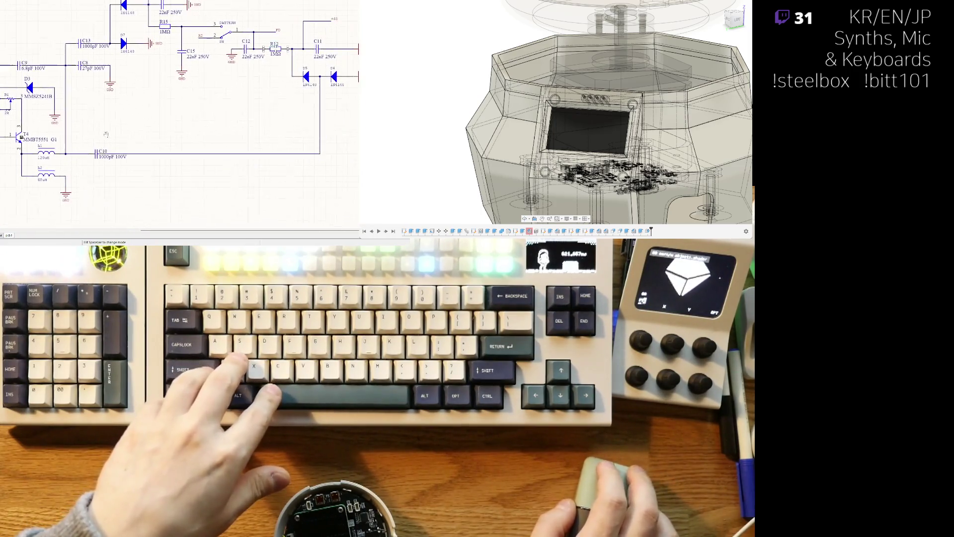
{"action": "scroll", "coordinate": [136, 98], "scroll_direction": "up", "scroll_amount": 1, "text": "ctrl"}
{"action": "right_click_drag", "start_coordinate": [136, 98], "coordinate": [139, 155]}
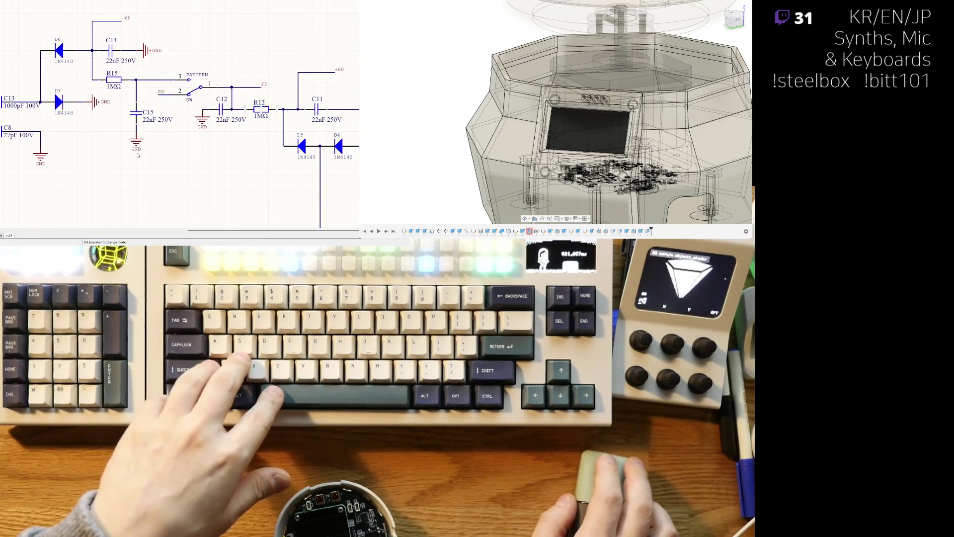
{"action": "scroll", "coordinate": [144, 190], "scroll_direction": "up", "scroll_amount": 2, "text": "shift"}
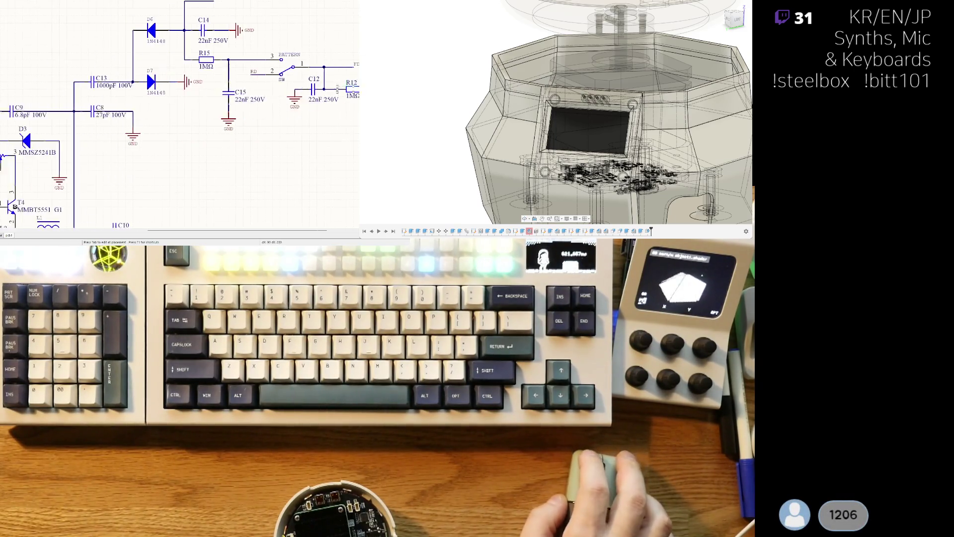
Drop inductor L7 below L1 and L2 and change its value from 10uH to 120uH.
{"action": "left_click", "coordinate": [134, 119]}
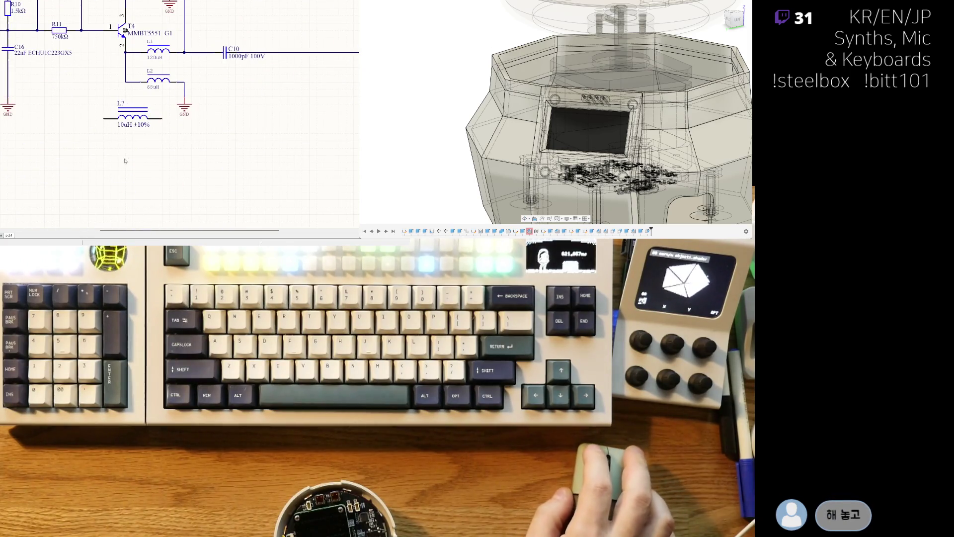
{"action": "left_click", "coordinate": [133, 117]}
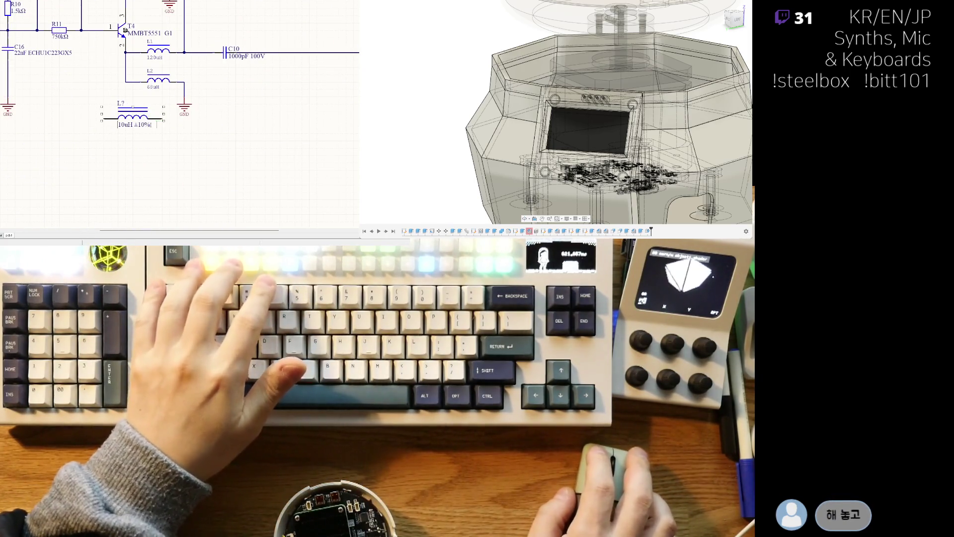
{"action": "type", "text": "120uH"}
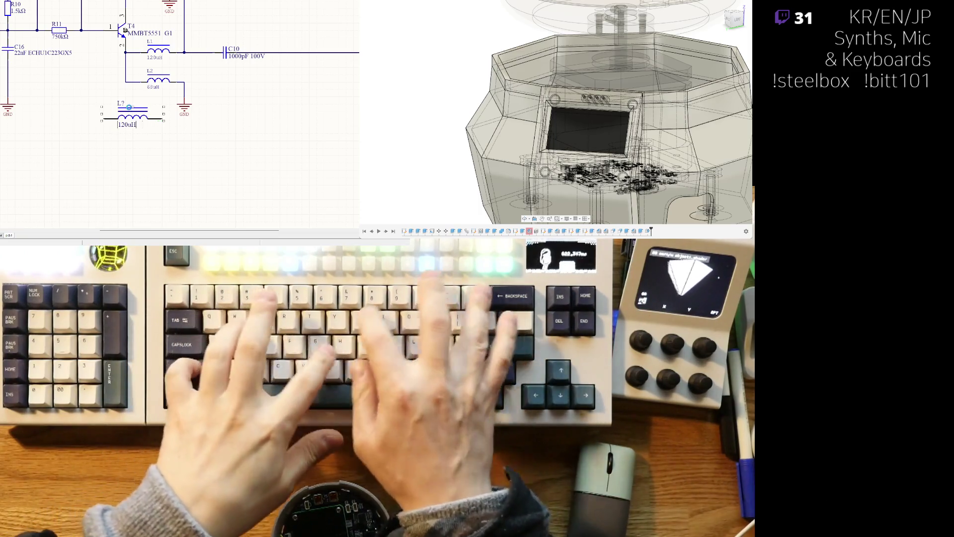
{"action": "key", "text": "Return"}
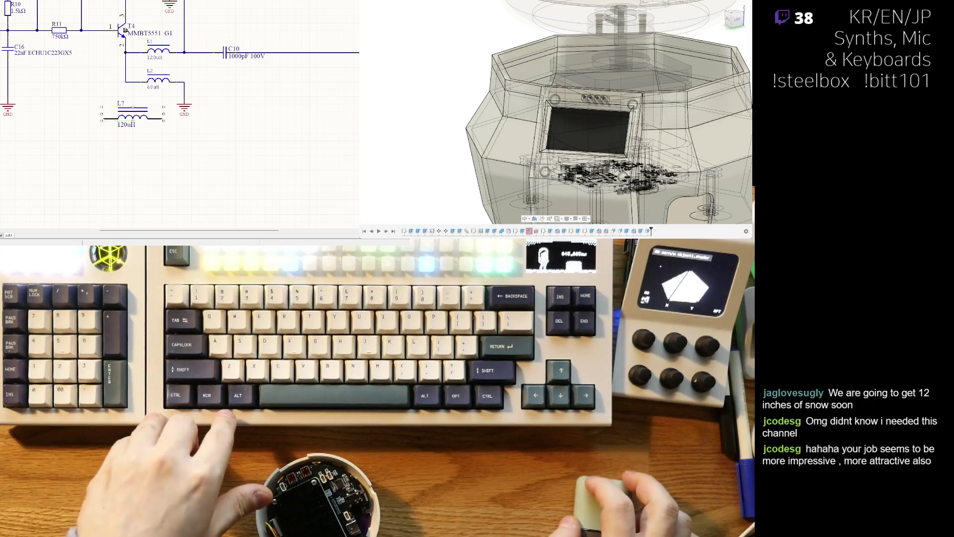
Show the dome above the base as a solid tan body, viewed from a tilted top-down angle.
{"action": "middle_click_drag", "start_coordinate": [403, 149], "coordinate": [402, 93], "text": "shift"}
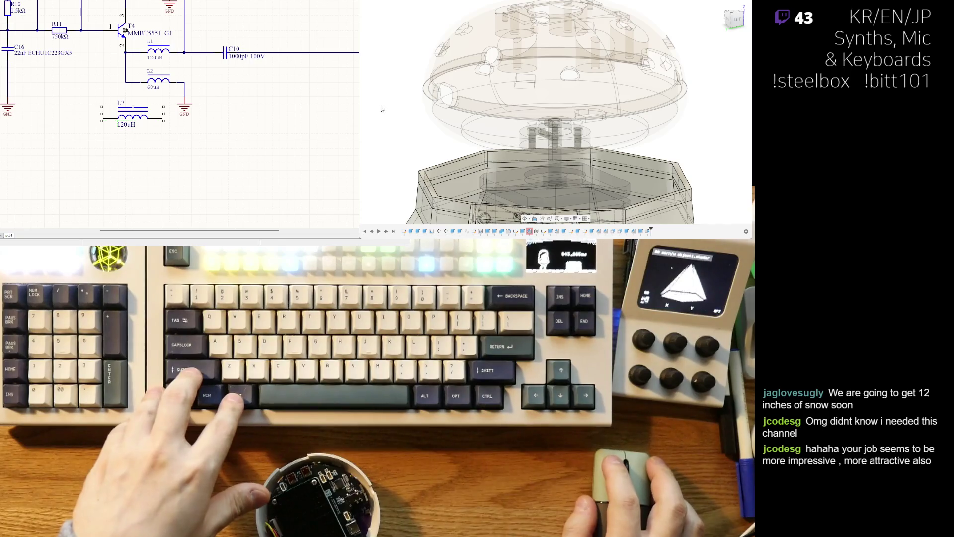
{"action": "scroll", "coordinate": [520, 142], "scroll_direction": "down", "scroll_amount": 3}
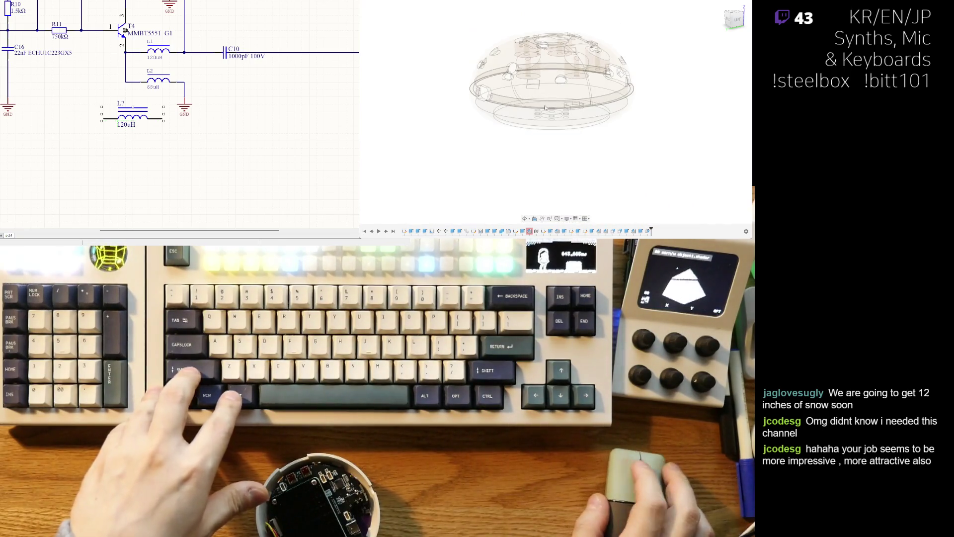
{"action": "key", "text": "ctrl+z"}
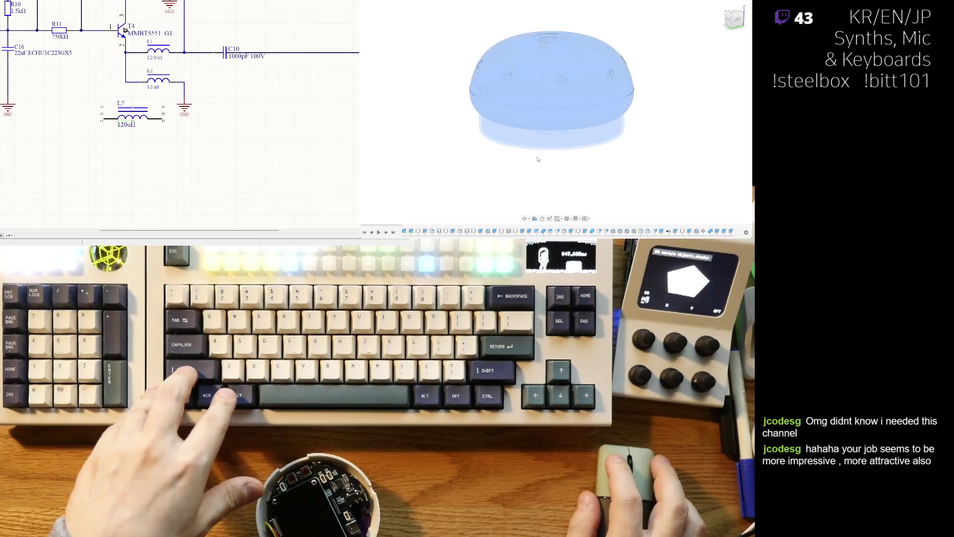
{"action": "mouse_move", "coordinate": [563, 170]}
{"action": "middle_mouse_down", "text": "shift"}
{"action": "mouse_move", "coordinate": [582, 185]}
{"action": "mouse_move", "coordinate": [431, 140]}
{"action": "middle_mouse_up", "text": "shift"}
Check the PCB assembly through a see-through dome, make it opaque again, and view its back.
{"action": "key", "text": "ctrl+z"}
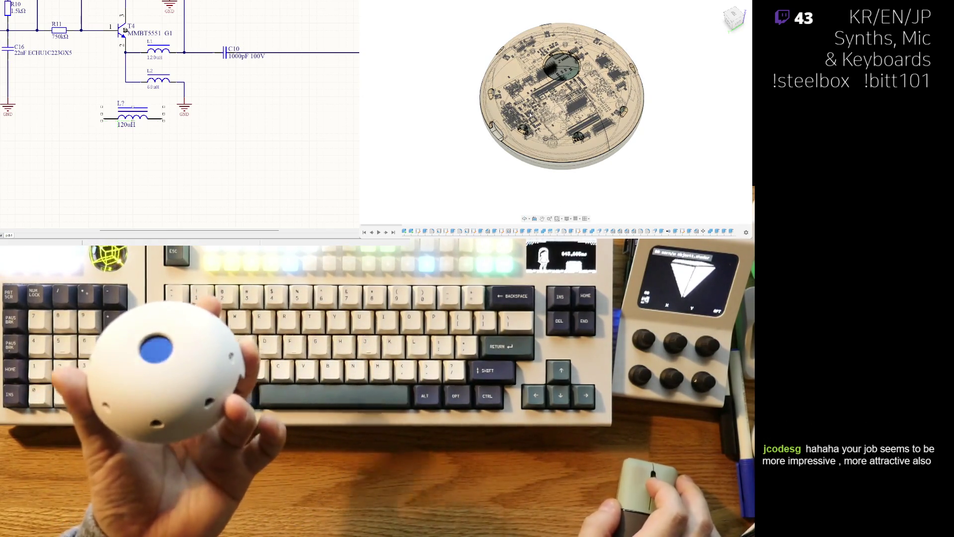
{"action": "key", "text": "ctrl+z"}
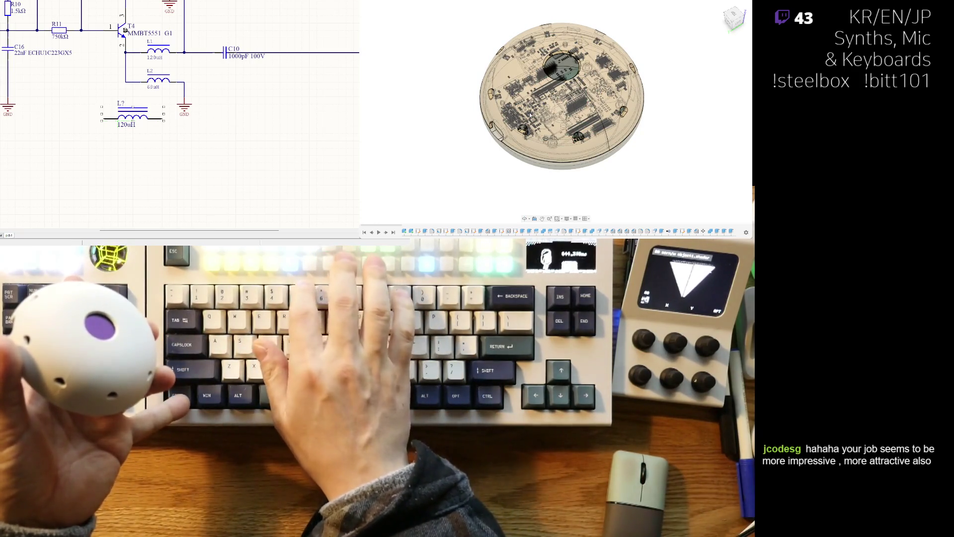
{"action": "key", "text": "ctrl+y"}
{"action": "mouse_move", "coordinate": [529, 112]}
{"action": "middle_mouse_down", "text": "shift"}
{"action": "mouse_move", "coordinate": [624, 158]}
{"action": "mouse_move", "coordinate": [610, 159]}
{"action": "mouse_move", "coordinate": [573, 123]}
{"action": "middle_mouse_up", "text": "shift"}
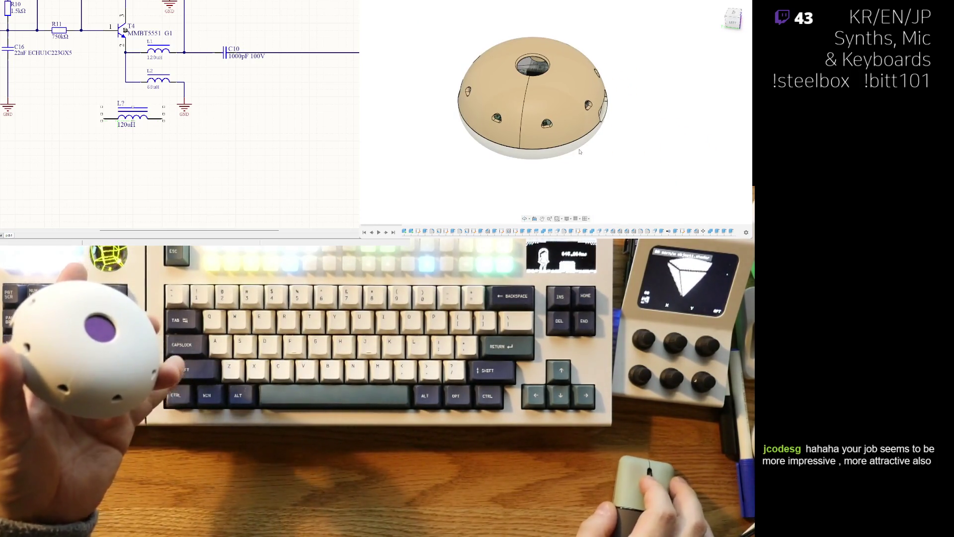
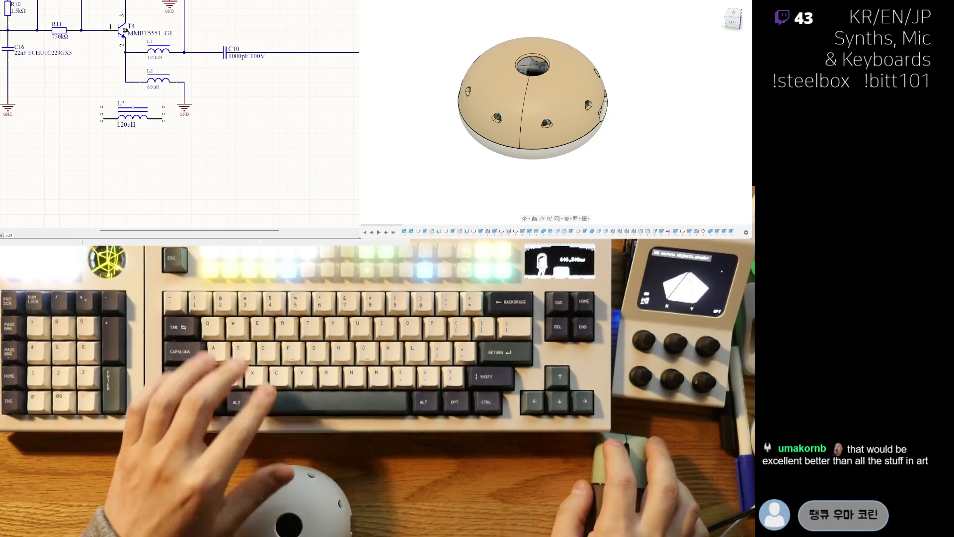
Orbit and zoom around the dome enclosure to inspect it from several angles, including the underside.
{"action": "middle_click_drag", "start_coordinate": [609, 62], "coordinate": [622, 54], "text": "shift"}
{"action": "scroll", "coordinate": [587, 59], "scroll_direction": "up", "scroll_amount": 5}
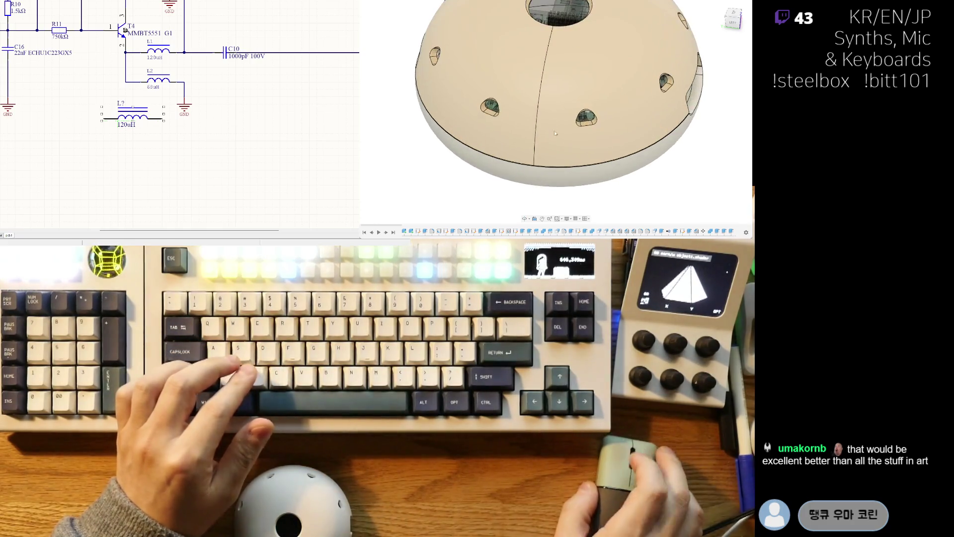
{"action": "mouse_move", "coordinate": [383, 88]}
{"action": "middle_mouse_down", "text": "shift"}
{"action": "mouse_move", "coordinate": [387, 44]}
{"action": "mouse_move", "coordinate": [383, 95]}
{"action": "mouse_move", "coordinate": [452, 82]}
{"action": "mouse_move", "coordinate": [558, 113]}
{"action": "mouse_move", "coordinate": [601, 103]}
{"action": "middle_mouse_up", "text": "shift"}
{"action": "scroll", "coordinate": [385, 50], "scroll_direction": "down", "scroll_amount": 5}
{"action": "scroll", "coordinate": [592, 103], "scroll_direction": "up", "scroll_amount": 2}
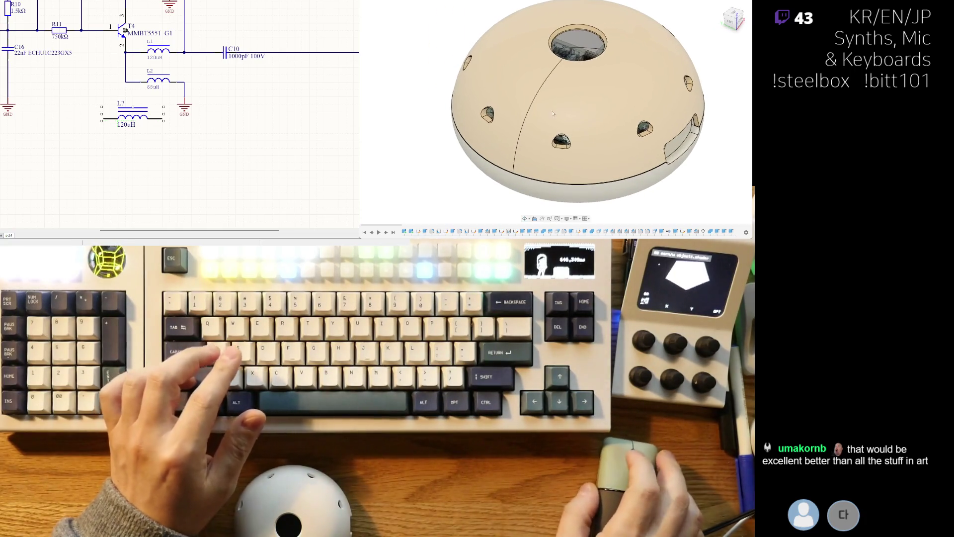
{"action": "scroll", "coordinate": [502, 112], "scroll_direction": "down", "scroll_amount": 3}
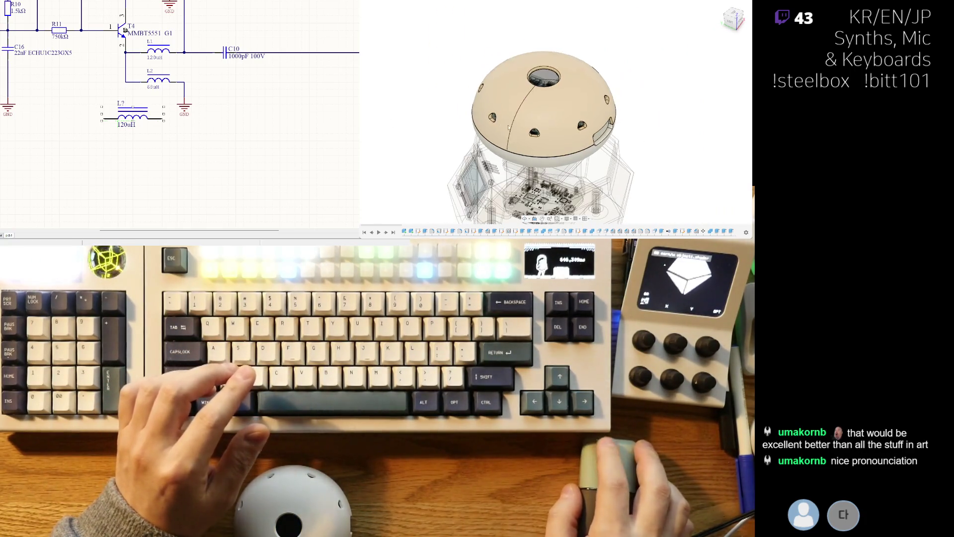
{"action": "scroll", "coordinate": [633, 147], "scroll_direction": "up", "scroll_amount": 3}
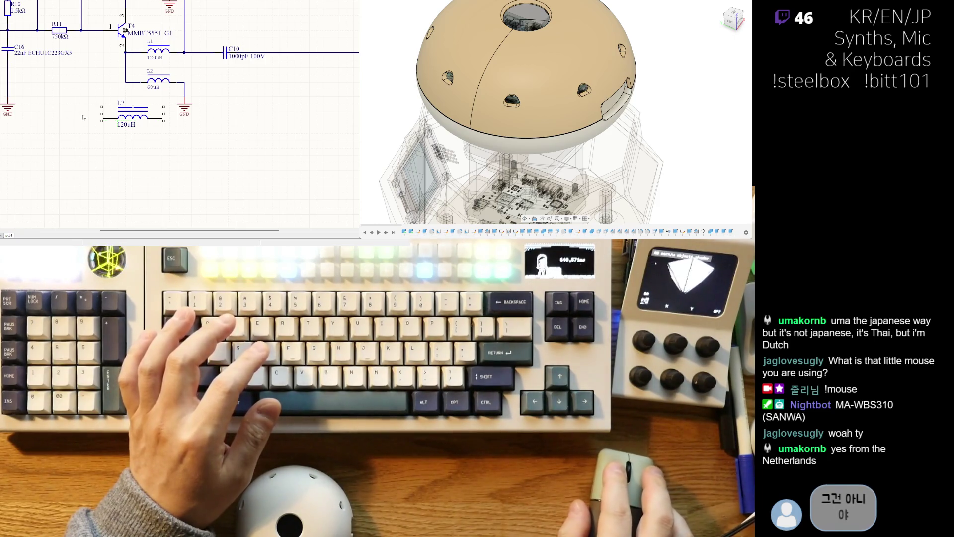
Pick the 120uH inductor L7 and paste a copy of it below L2 in the schematic.
{"action": "scroll", "coordinate": [90, 161], "scroll_direction": "up", "scroll_amount": 1}
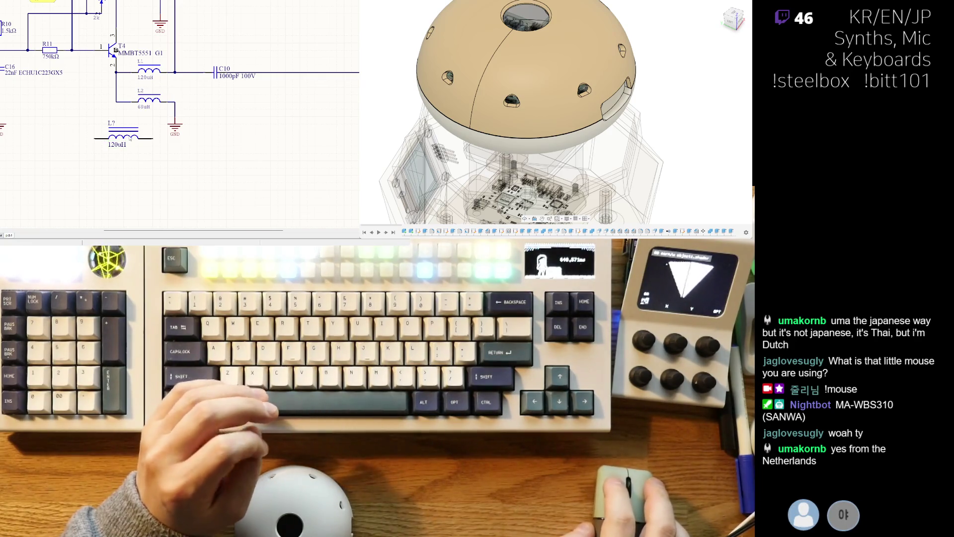
{"action": "left_click", "coordinate": [125, 135]}
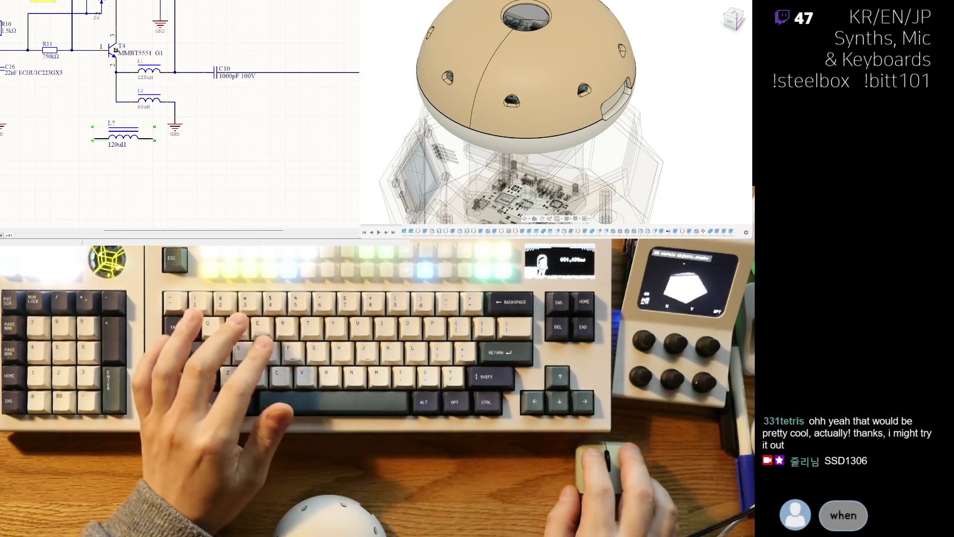
{"action": "scroll", "coordinate": [95, 203], "scroll_direction": "up", "scroll_amount": 2}
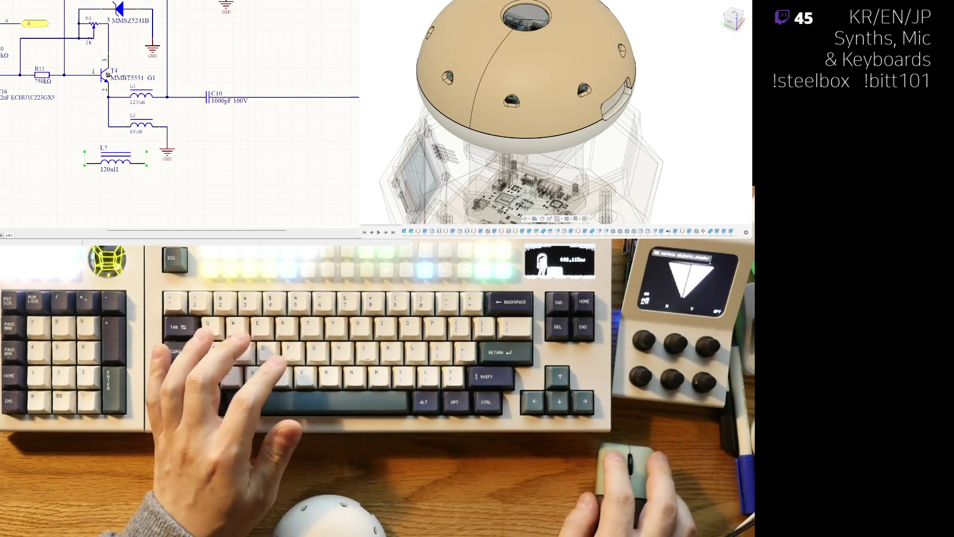
{"action": "right_click_drag", "start_coordinate": [122, 186], "coordinate": [123, 182]}
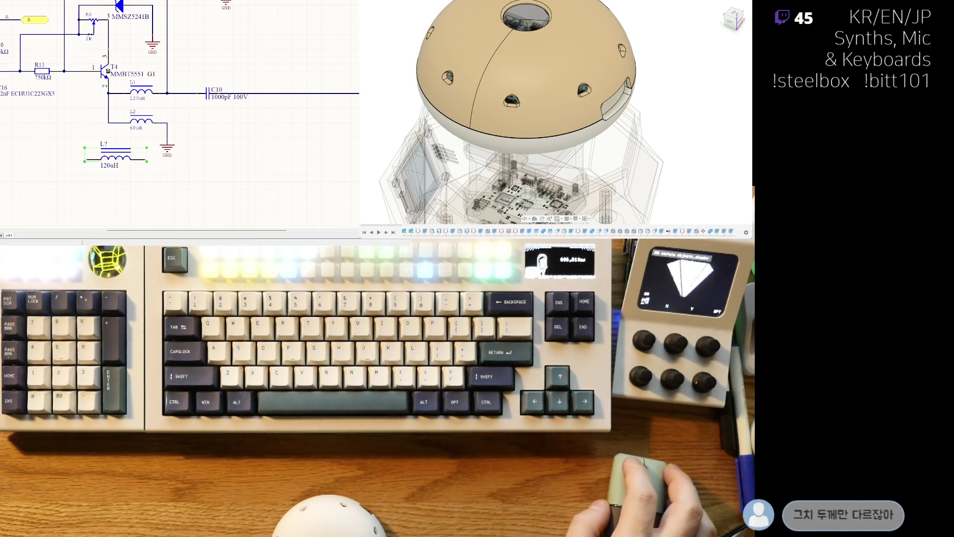
{"action": "right_click_drag", "start_coordinate": [222, 138], "coordinate": [237, 133]}
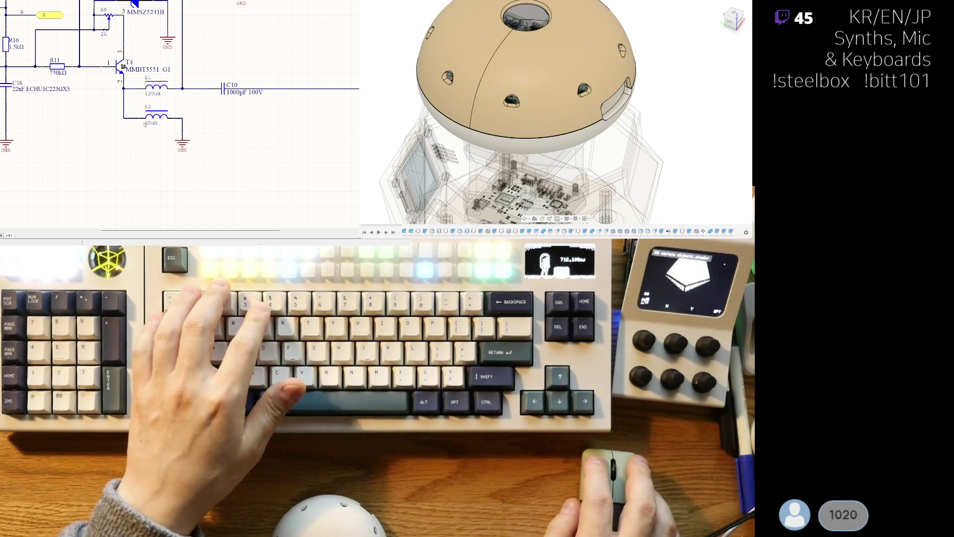
{"action": "key", "text": "ctrl+v"}
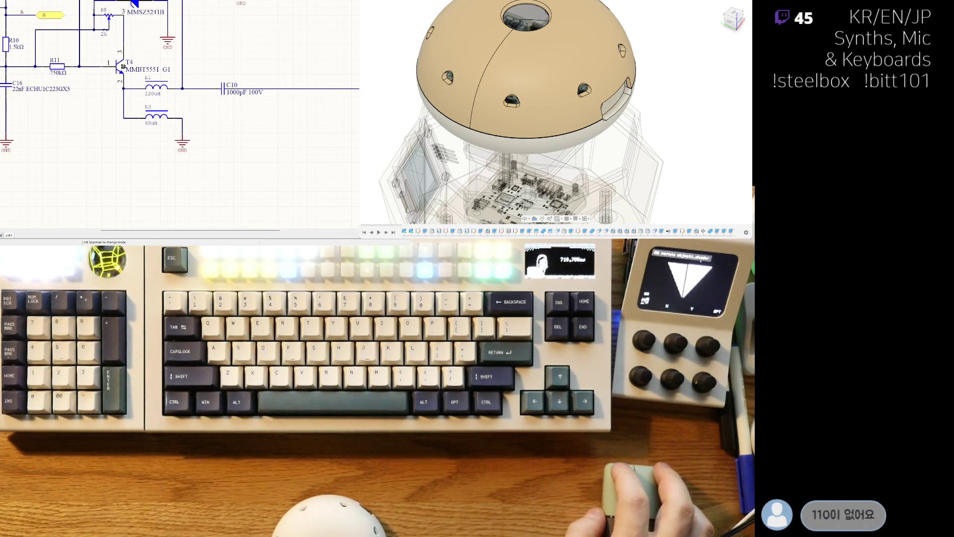
{"action": "left_click", "coordinate": [130, 150]}
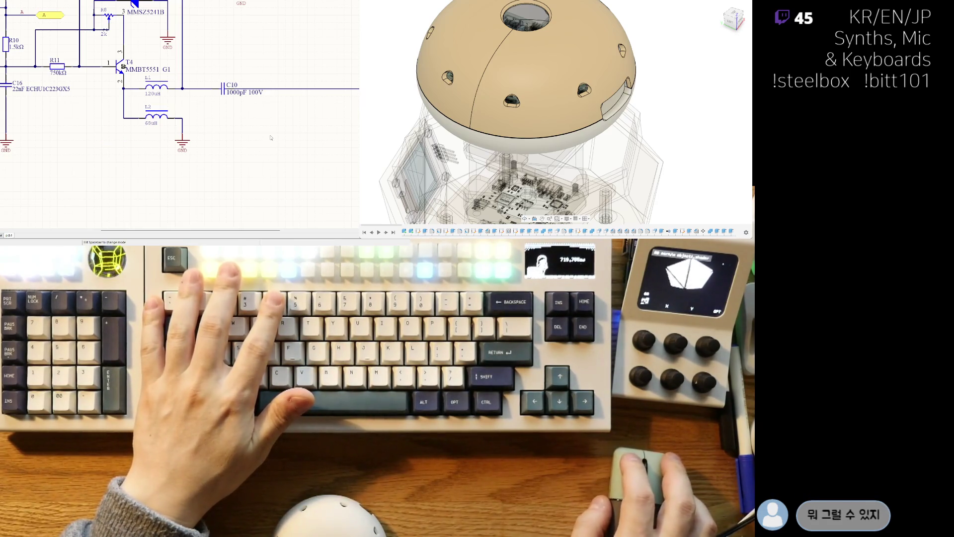
Restore the pasted 120uH inductor below L2 and set its designator to L1.
{"action": "key", "text": "ctrl+y"}
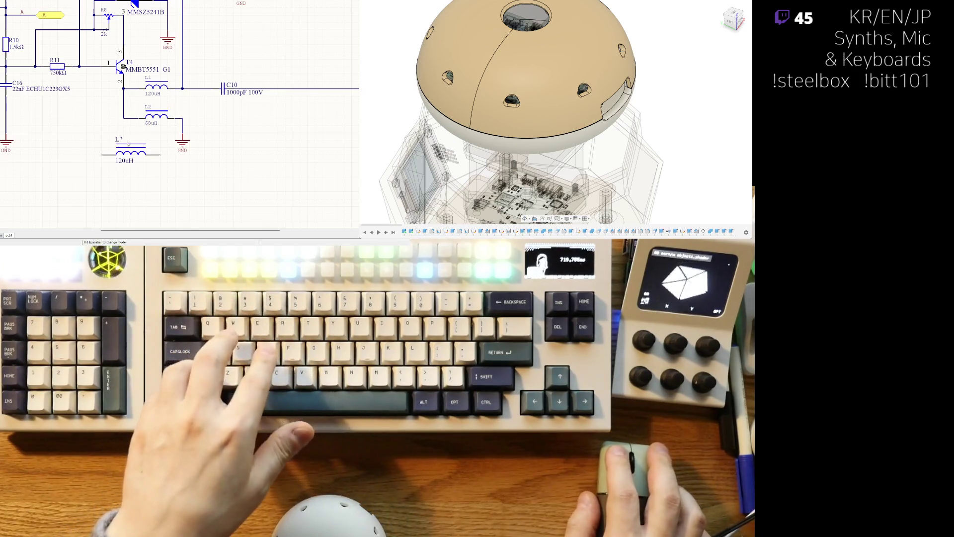
{"action": "left_click", "coordinate": [131, 152]}
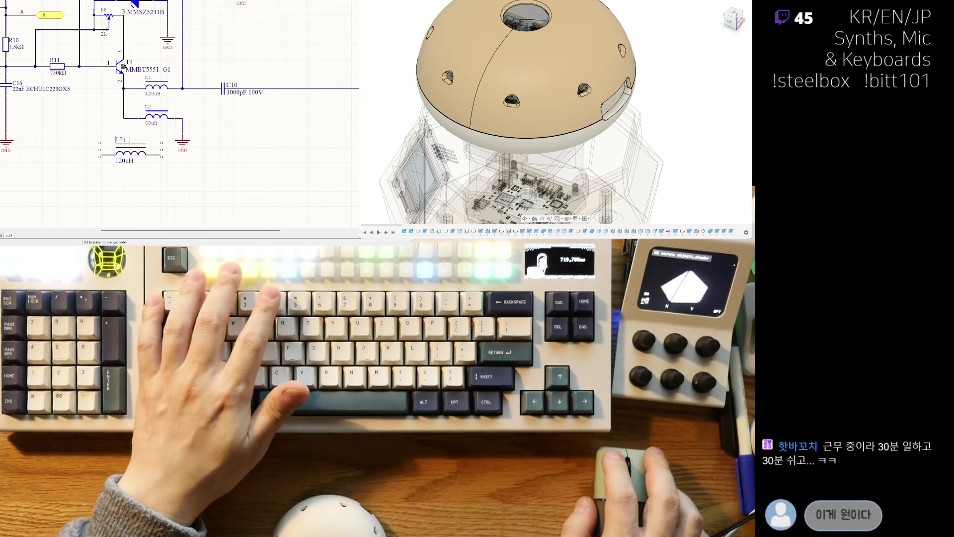
{"action": "key", "text": "Return"}
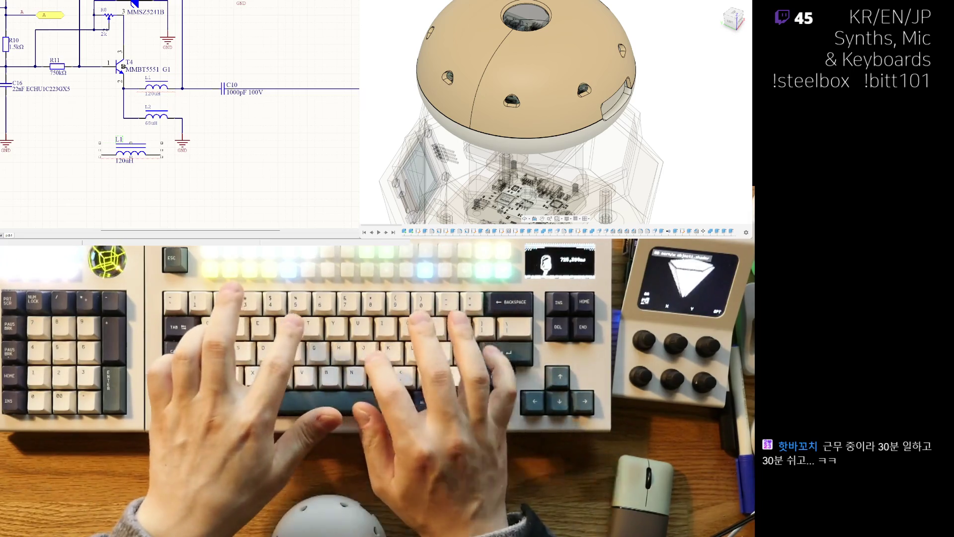
{"action": "right_click_drag", "start_coordinate": [230, 76], "coordinate": [217, 93]}
{"action": "left_click", "coordinate": [143, 106]}
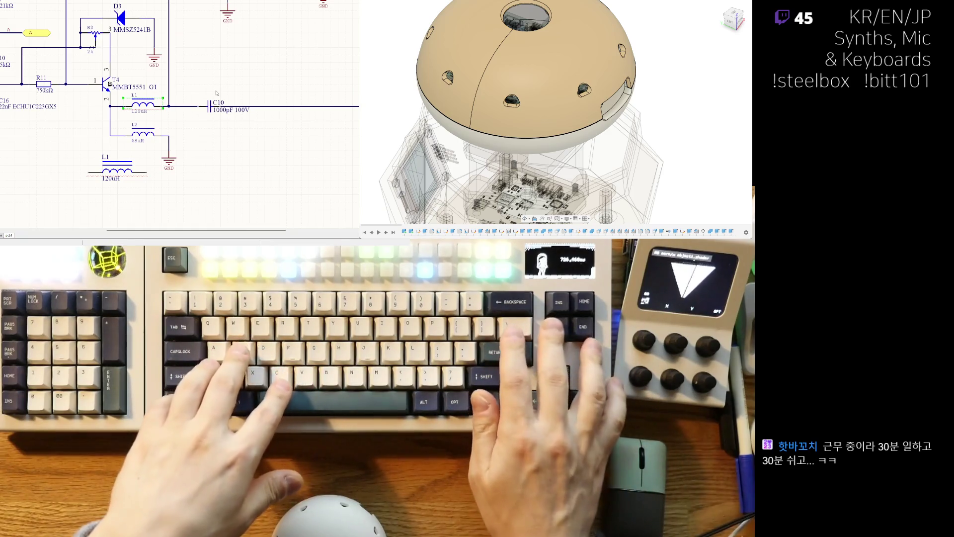
Remove the vertical wire running down from C13 to the C10 line.
{"action": "scroll", "coordinate": [175, 120], "scroll_direction": "down", "scroll_amount": 2, "text": "ctrl"}
{"action": "scroll", "coordinate": [171, 89], "scroll_direction": "up", "scroll_amount": 1, "text": "ctrl"}
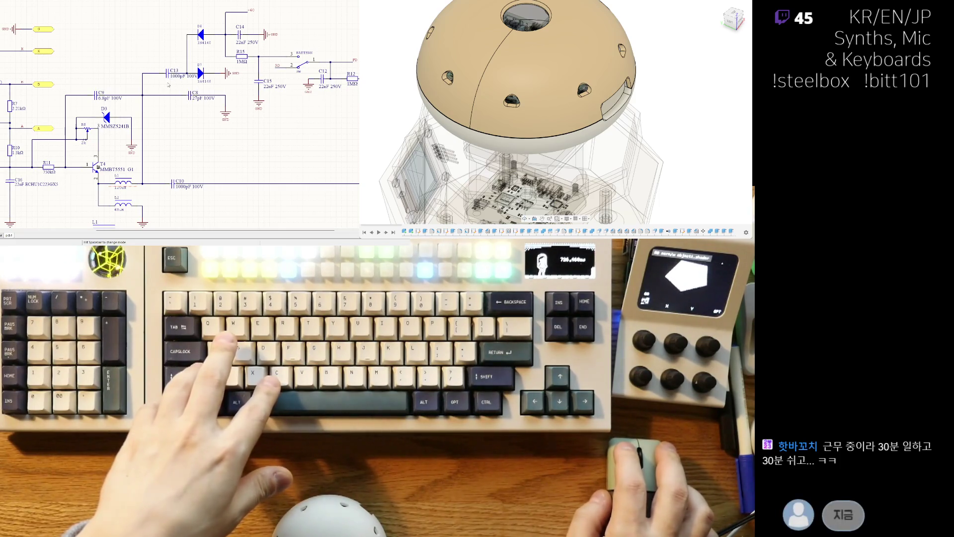
{"action": "left_click_drag", "start_coordinate": [143, 132], "coordinate": [153, 133]}
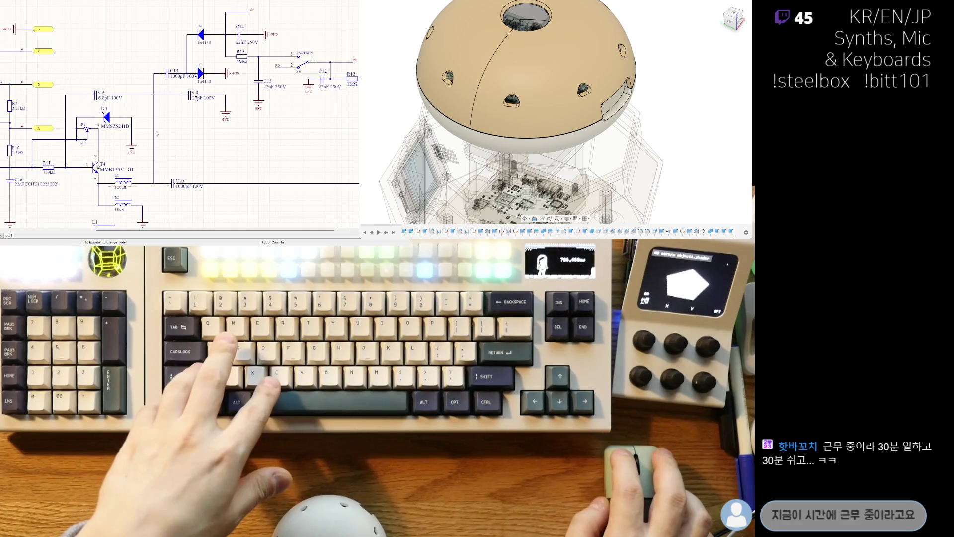
{"action": "key", "text": "Delete"}
{"action": "scroll", "coordinate": [179, 114], "scroll_direction": "down", "scroll_amount": 2}
{"action": "scroll", "coordinate": [179, 114], "scroll_direction": "up", "scroll_amount": 2, "text": "ctrl"}
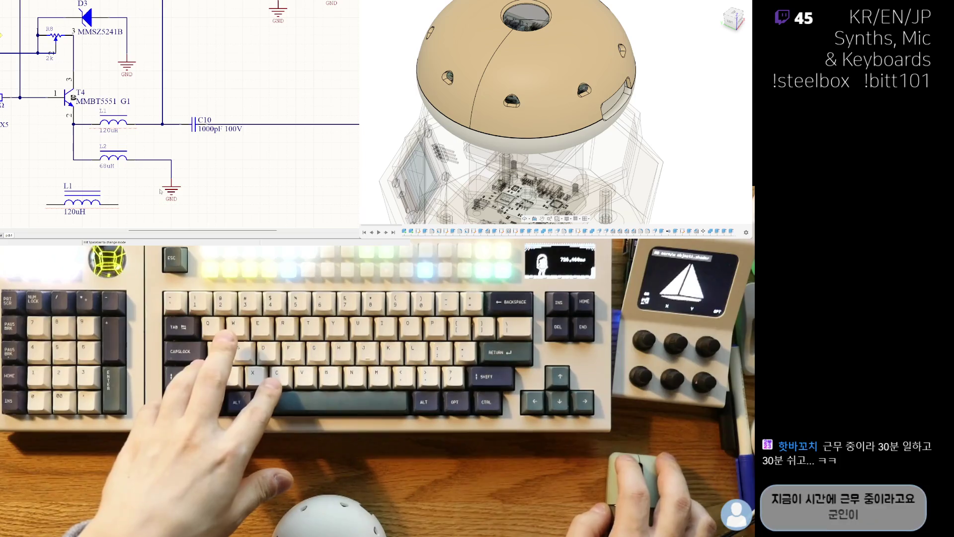
Delete the old inductor beside T4 and reroute T4's wire down to L2 and ground.
{"action": "left_click_drag", "start_coordinate": [170, 179], "coordinate": [161, 177]}
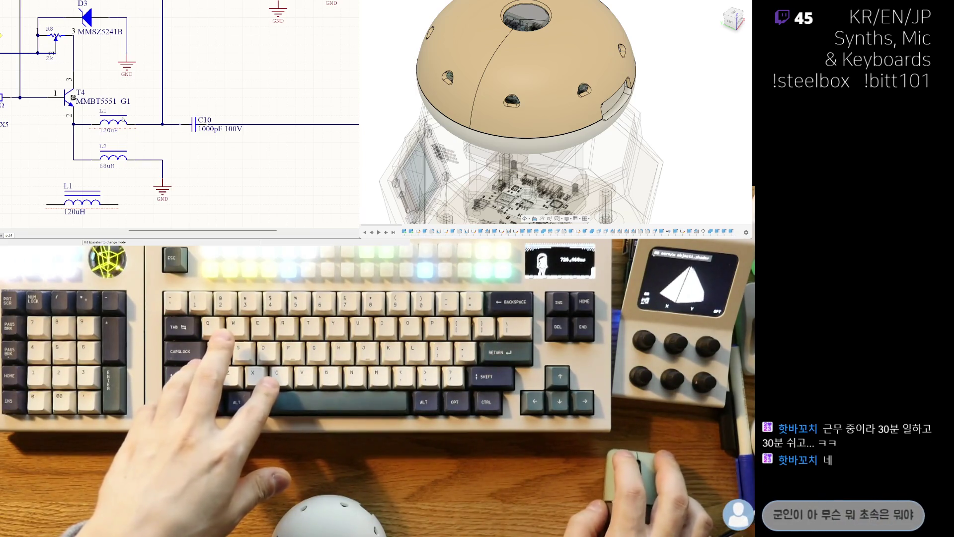
{"action": "key", "text": "Delete"}
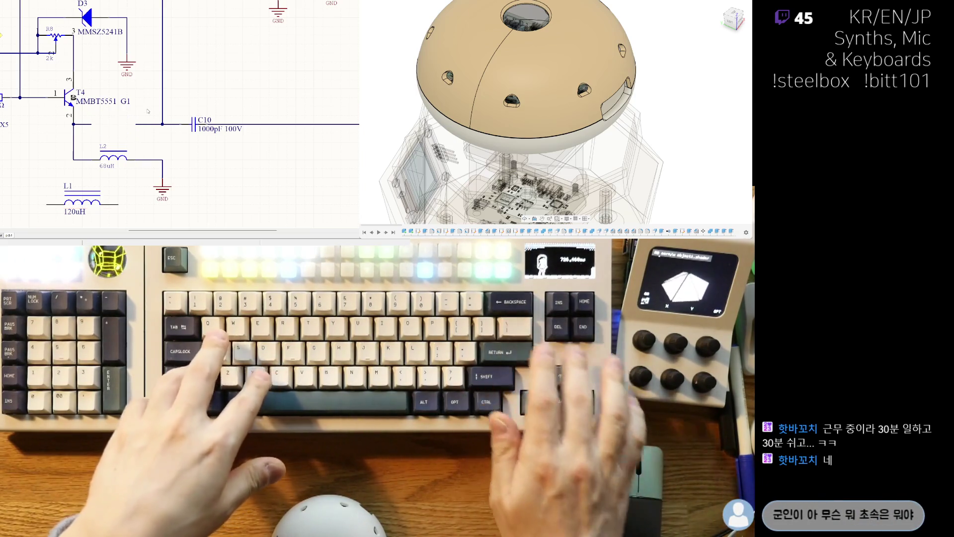
{"action": "left_click_drag", "start_coordinate": [95, 125], "coordinate": [74, 124]}
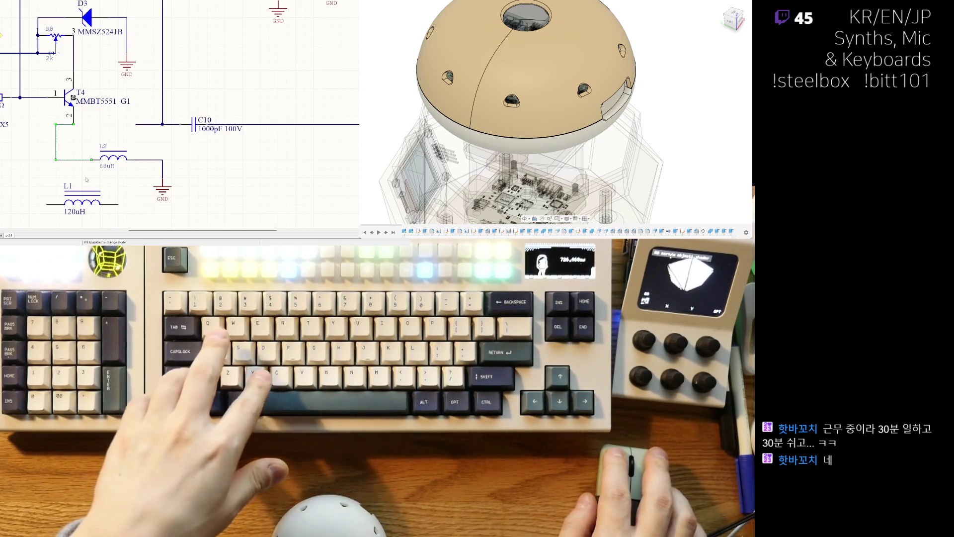
{"action": "left_click_drag", "start_coordinate": [82, 201], "coordinate": [108, 172]}
{"action": "left_click", "coordinate": [103, 186]}
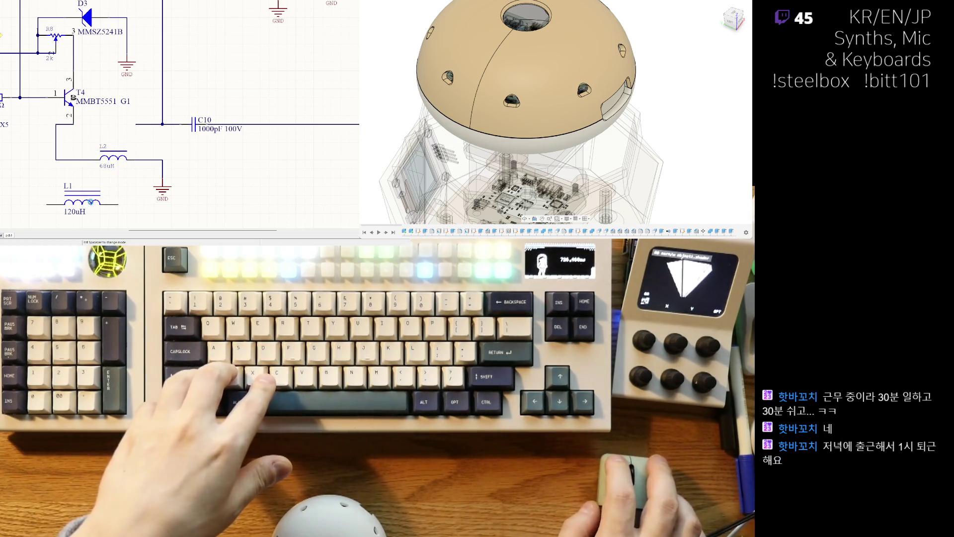
Move L1 into the T4 line and wire its right end to the C10 junction.
{"action": "left_click_drag", "start_coordinate": [87, 202], "coordinate": [114, 123]}
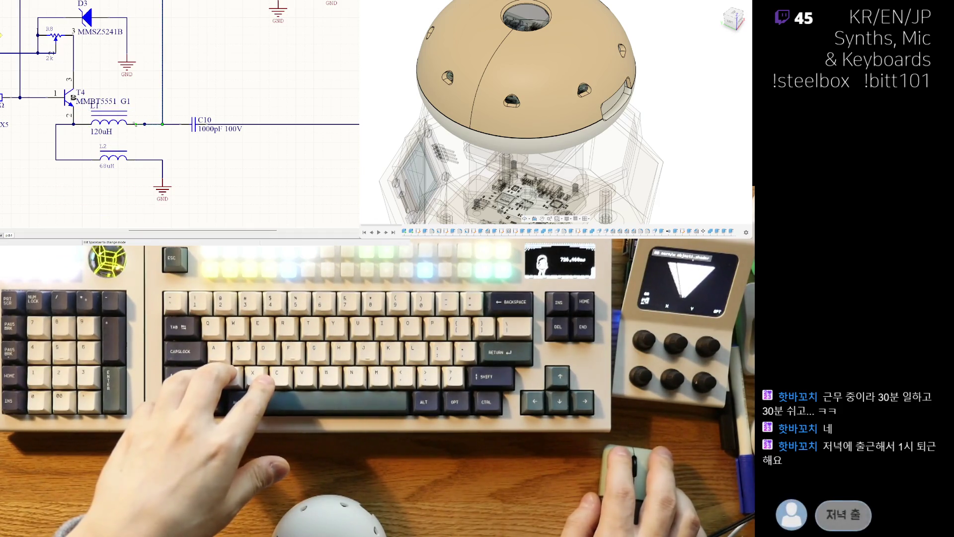
{"action": "left_click", "coordinate": [144, 124]}
{"action": "left_click", "coordinate": [163, 123]}
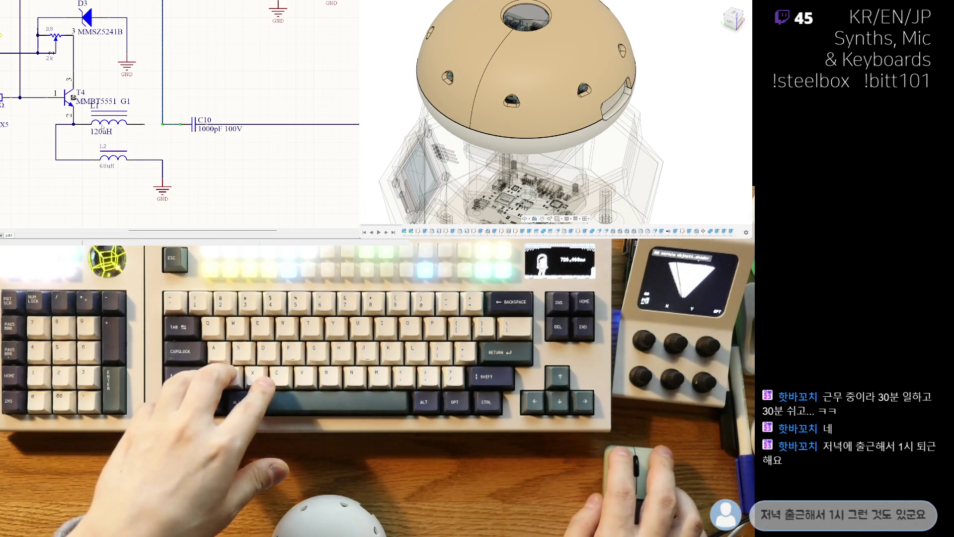
{"action": "left_click", "coordinate": [125, 128]}
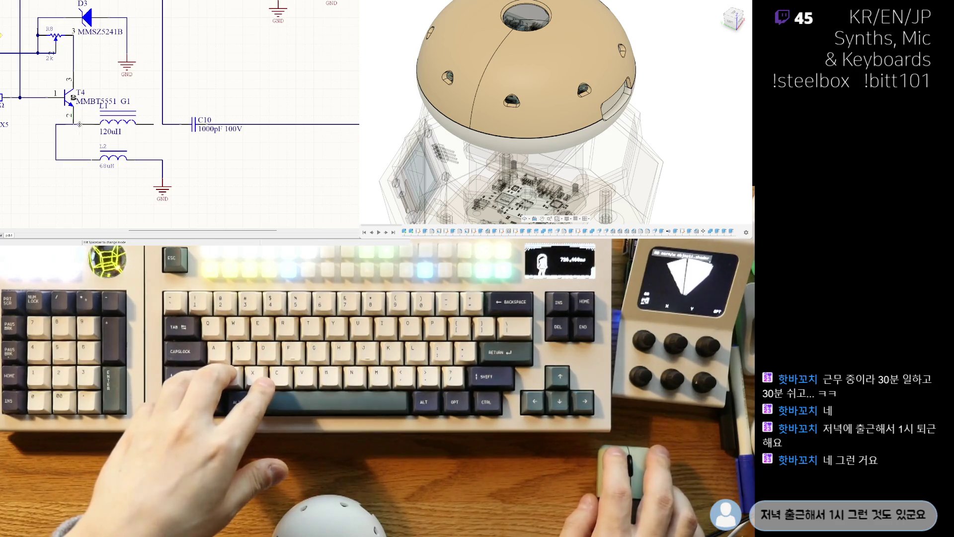
{"action": "left_click", "coordinate": [88, 124]}
{"action": "scroll", "coordinate": [87, 122], "scroll_direction": "up", "scroll_amount": 2, "text": "ctrl"}
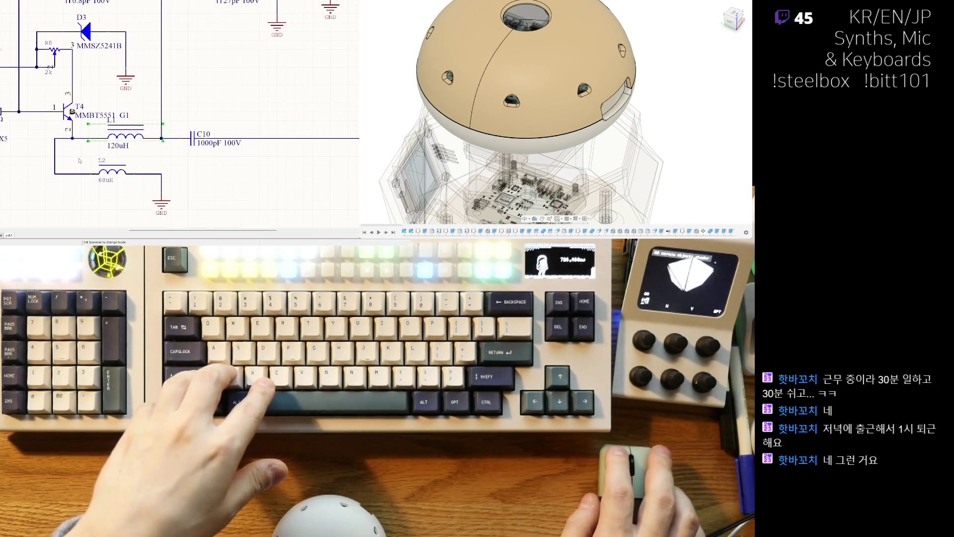
{"action": "scroll", "coordinate": [84, 171], "scroll_direction": "down", "scroll_amount": 4, "text": "ctrl"}
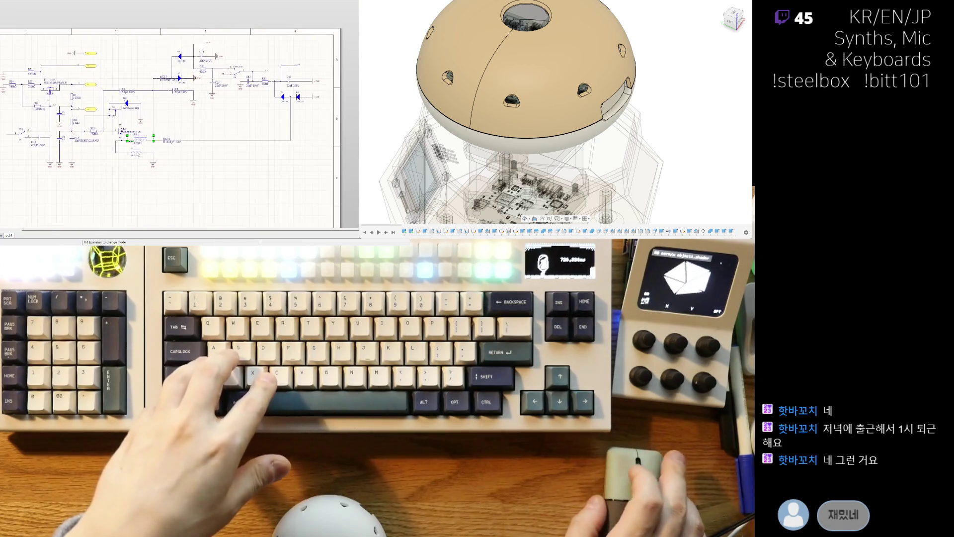
Shift L2's wire under the junction and move L2, L1 and C10 further down.
{"action": "scroll", "coordinate": [112, 160], "scroll_direction": "up", "scroll_amount": 4, "text": "ctrl"}
{"action": "left_click_drag", "start_coordinate": [58, 133], "coordinate": [82, 133]}
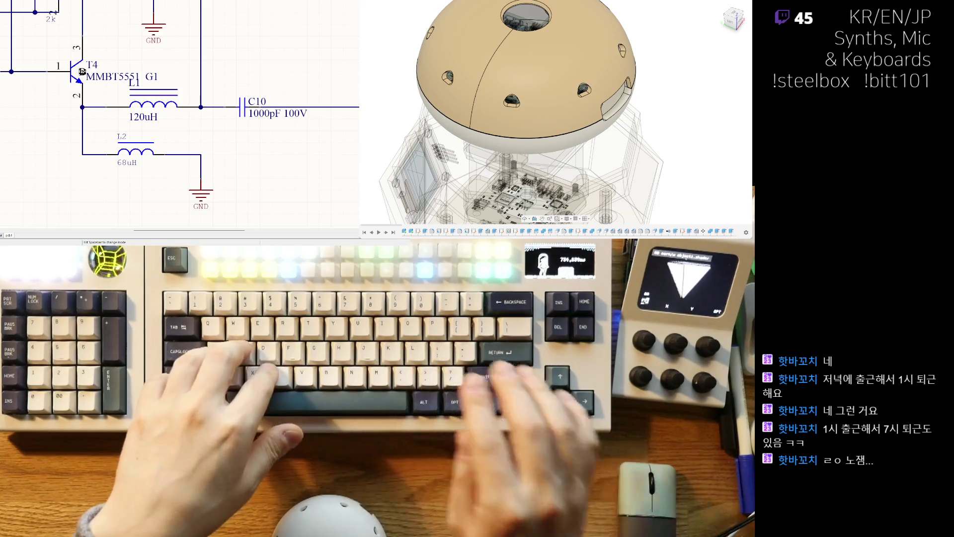
{"action": "scroll", "coordinate": [83, 72], "scroll_direction": "down", "scroll_amount": 5}
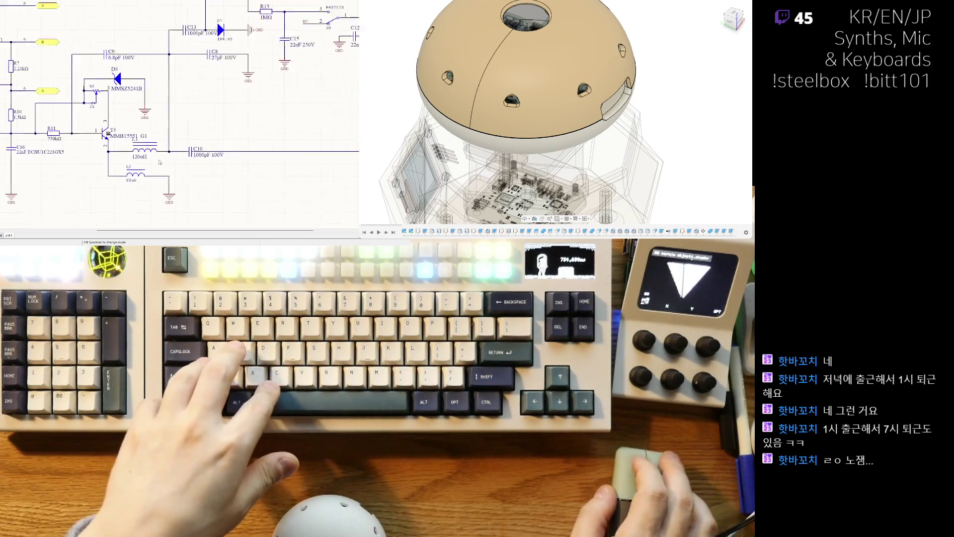
{"action": "scroll", "coordinate": [132, 150], "scroll_direction": "up", "scroll_amount": 4}
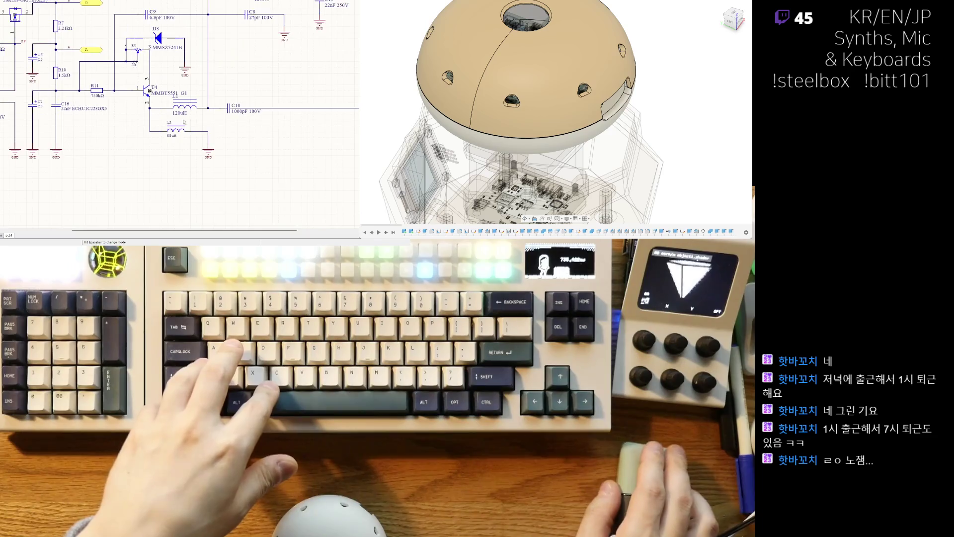
{"action": "right_click_drag", "start_coordinate": [178, 138], "coordinate": [218, 156]}
{"action": "left_click_drag", "start_coordinate": [226, 147], "coordinate": [238, 167]}
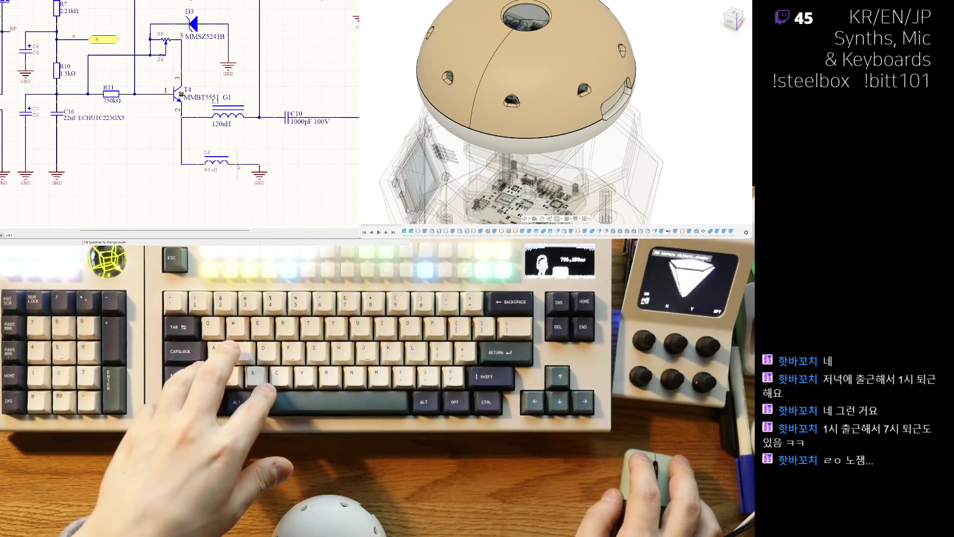
{"action": "left_click_drag", "start_coordinate": [226, 118], "coordinate": [226, 126]}
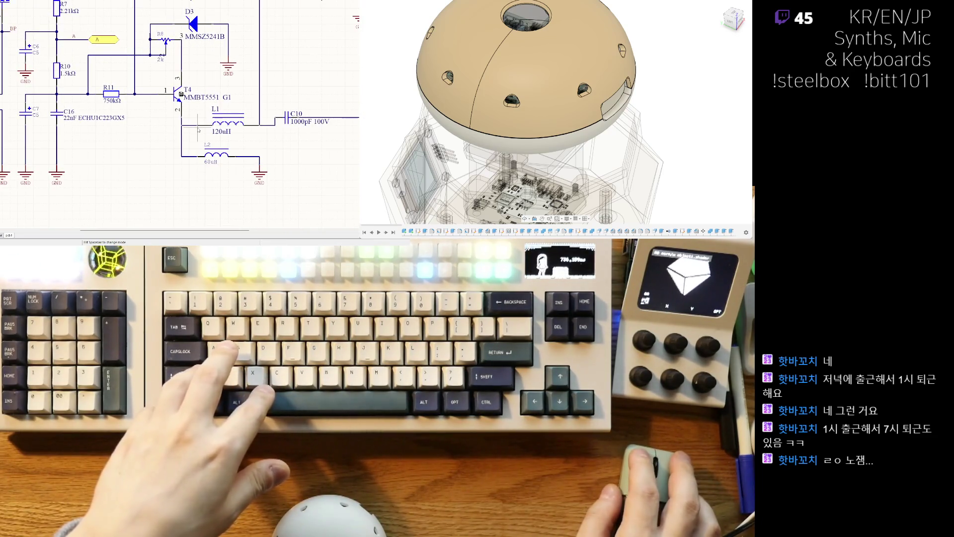
{"action": "scroll", "coordinate": [198, 130], "scroll_direction": "down", "scroll_amount": 5, "text": "ctrl"}
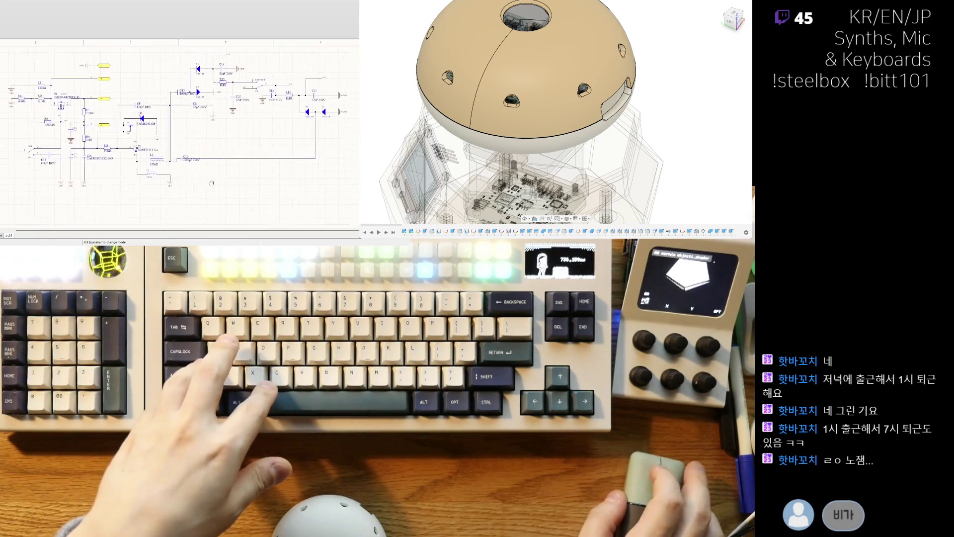
{"action": "scroll", "coordinate": [206, 165], "scroll_direction": "up", "scroll_amount": 2, "text": "ctrl"}
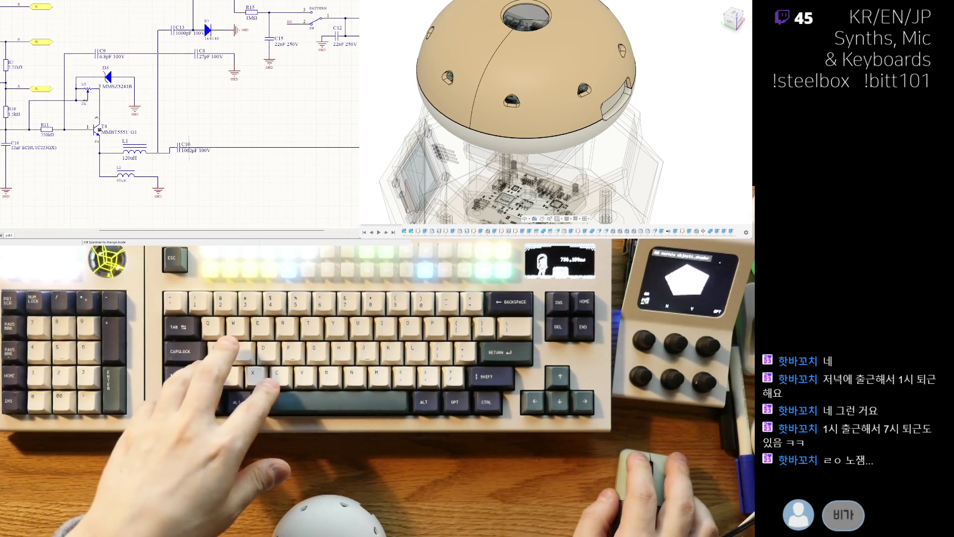
{"action": "left_click_drag", "start_coordinate": [189, 148], "coordinate": [190, 154]}
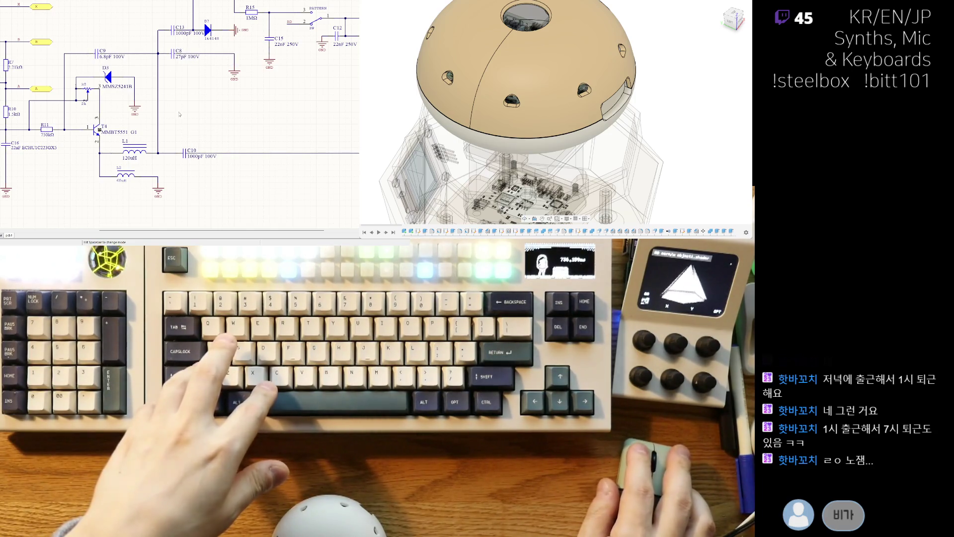
Select the 120uH inductor L1 and paste a copy ready for placement.
{"action": "right_click_drag", "start_coordinate": [182, 56], "coordinate": [185, 59]}
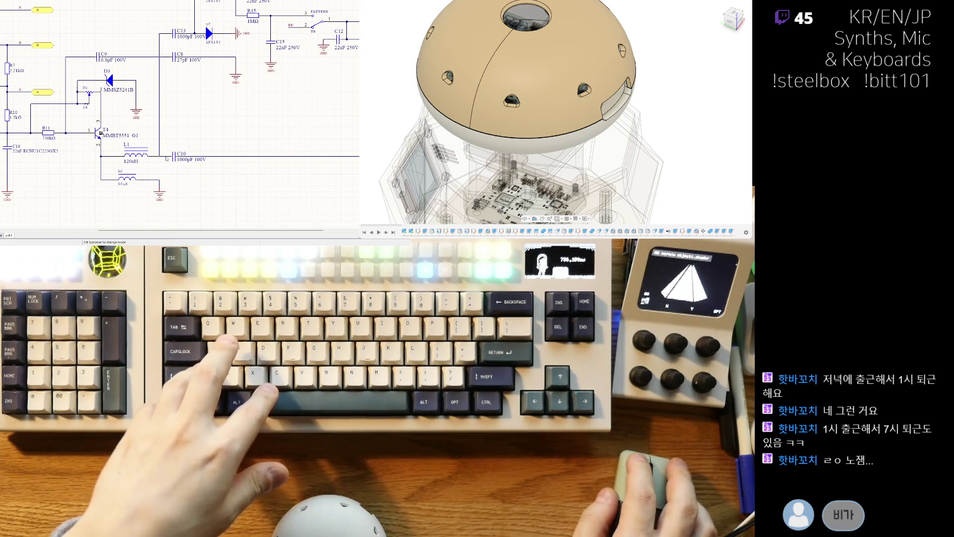
{"action": "scroll", "coordinate": [118, 199], "scroll_direction": "up", "scroll_amount": 3, "text": "ctrl"}
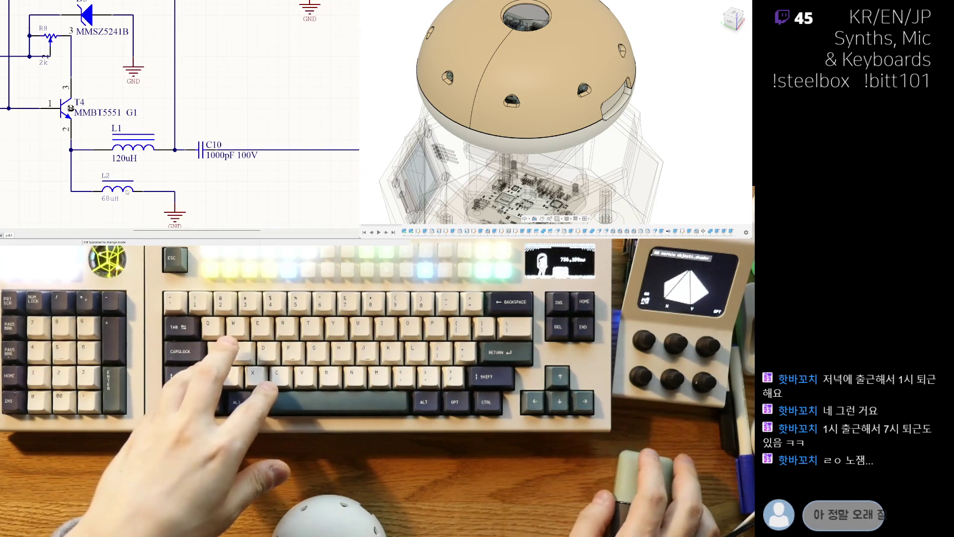
{"action": "right_click_drag", "start_coordinate": [136, 146], "coordinate": [129, 108]}
{"action": "left_click", "coordinate": [128, 107]}
{"action": "key", "text": "ctrl+v"}
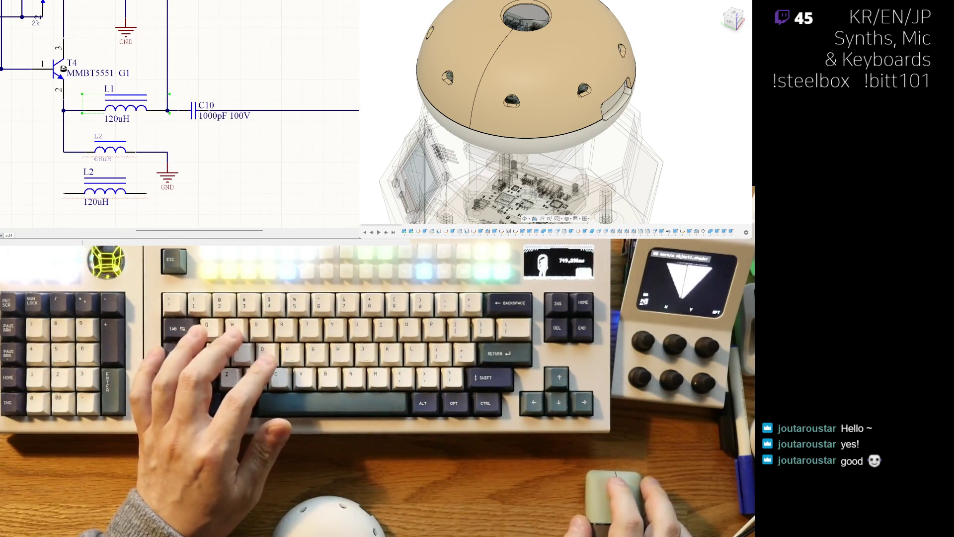
Cancel placement of the pasted inductor copy so no spare inductor remains.
{"action": "type", "text": "nice"}
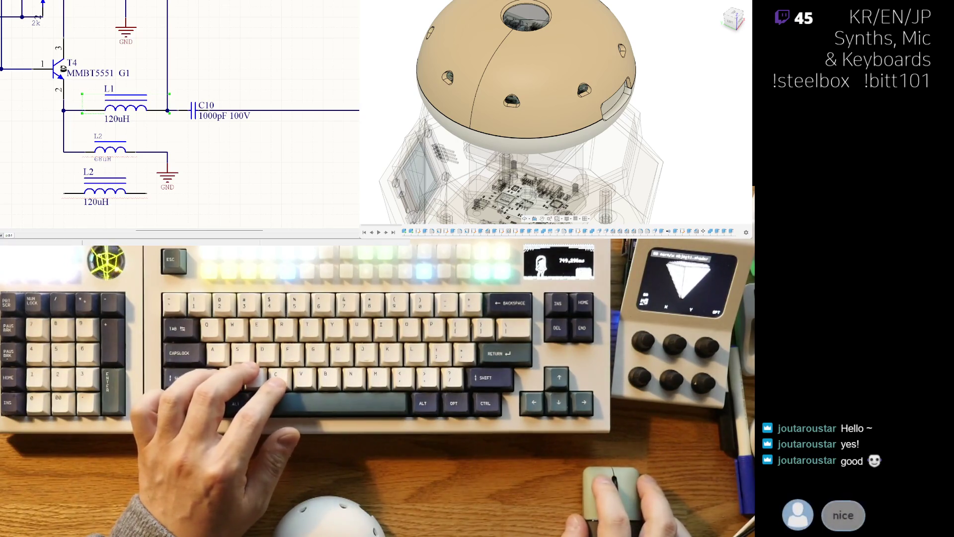
{"action": "type", "text": " weekends 110 이거 ㄸㅡ네"}
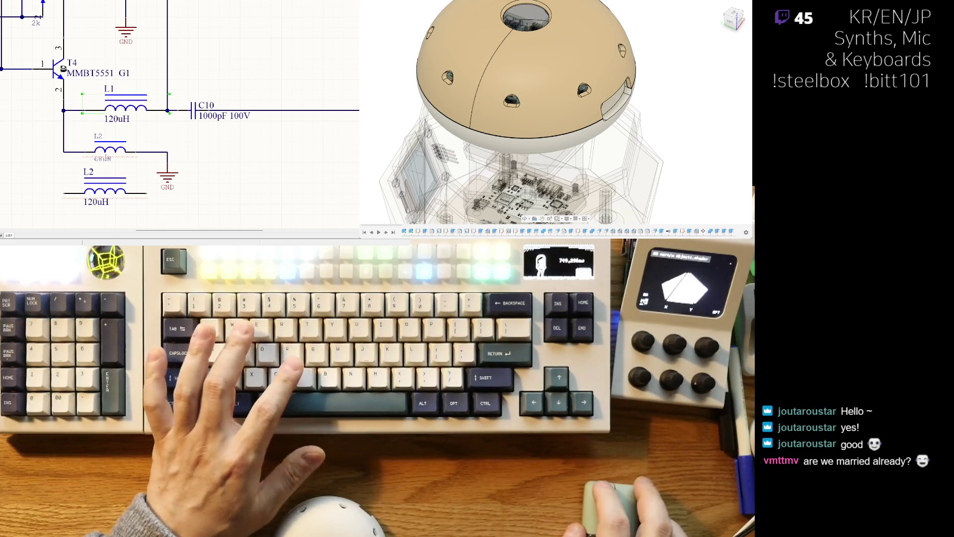
{"action": "key", "text": "Escape"}
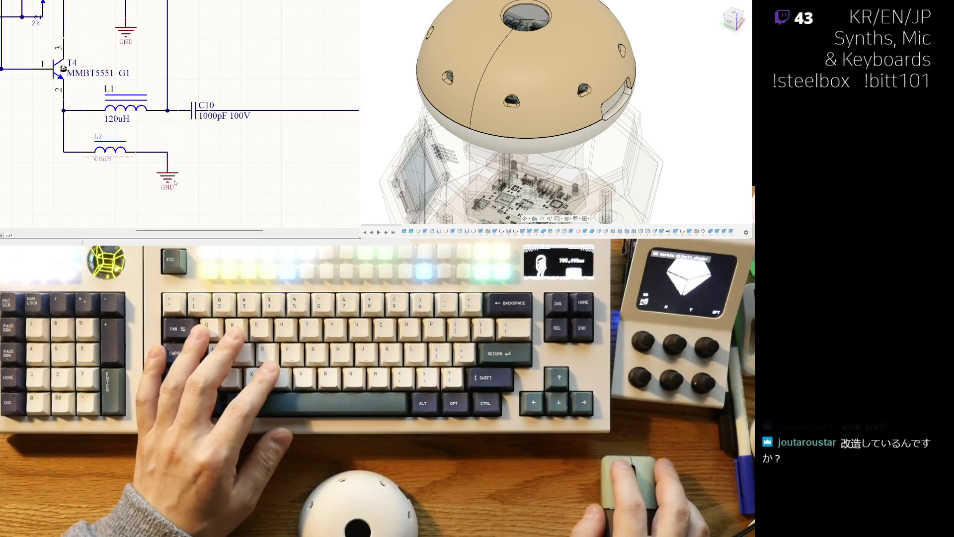
Replace the 68uH L2 with a pasted copy set into the ground-wire gap beneath L1.
{"action": "key", "text": "ctrl+v"}
{"action": "left_click", "coordinate": [158, 144]}
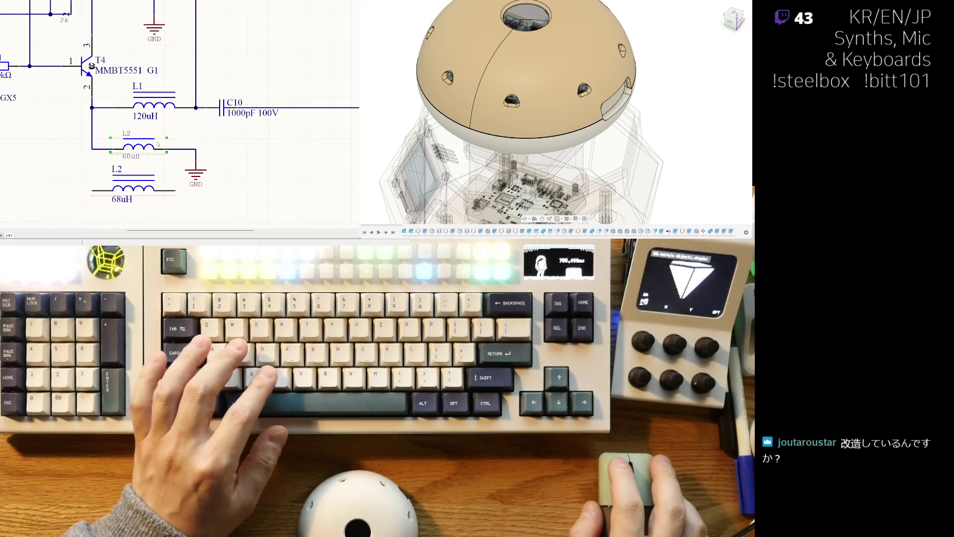
{"action": "key", "text": "Delete"}
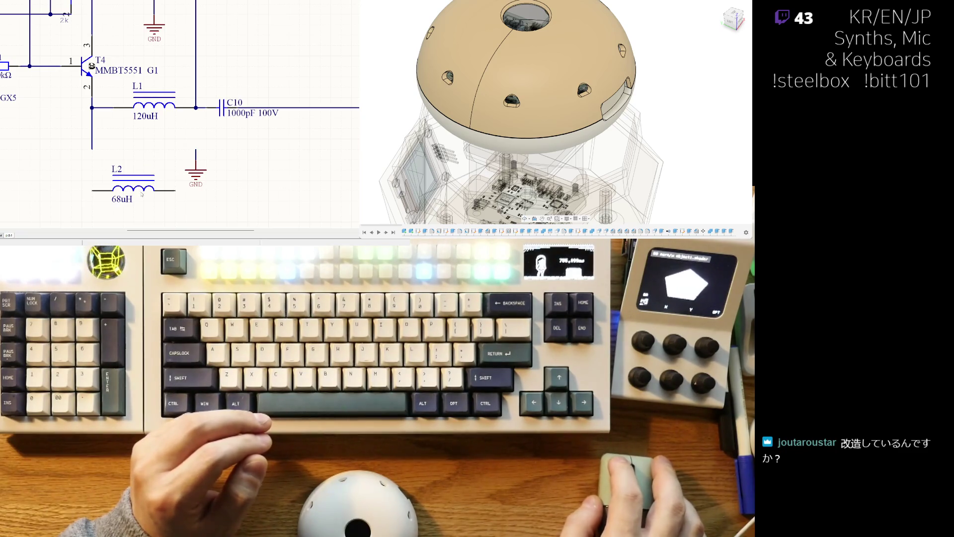
{"action": "left_click_drag", "start_coordinate": [141, 190], "coordinate": [162, 148]}
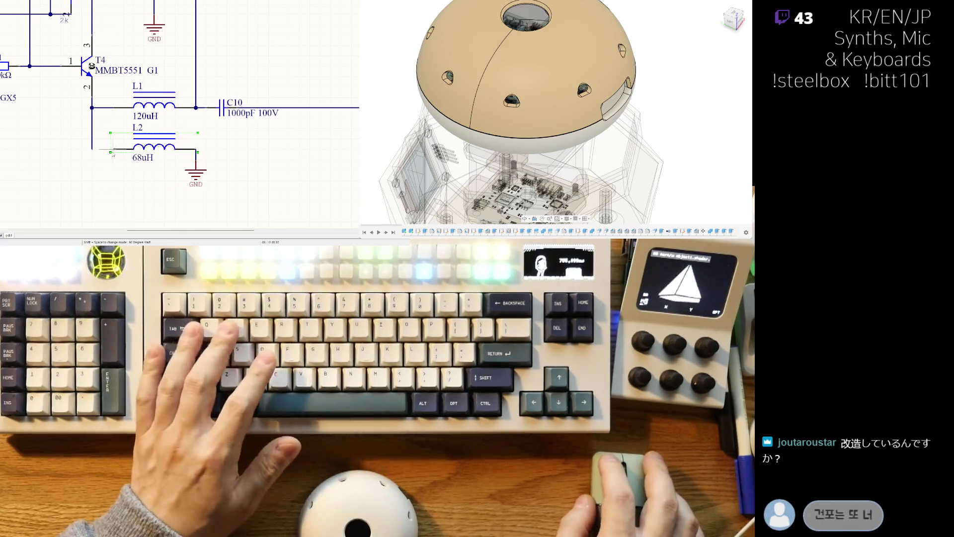
{"action": "scroll", "coordinate": [99, 161], "scroll_direction": "down", "scroll_amount": 2, "text": "ctrl"}
{"action": "scroll", "coordinate": [77, 160], "scroll_direction": "down", "scroll_amount": 2, "text": "ctrl"}
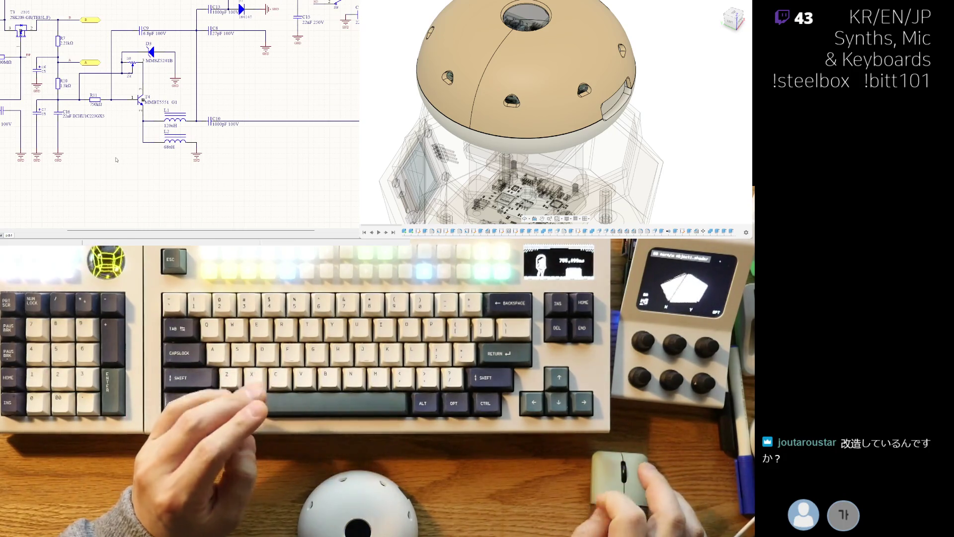
Zoom out and pan around the T4 transistor and inductor circuit on the sheet's left.
{"action": "right_click_drag", "start_coordinate": [152, 142], "coordinate": [136, 164]}
{"action": "scroll", "coordinate": [205, 158], "scroll_direction": "up", "scroll_amount": 3, "text": "ctrl"}
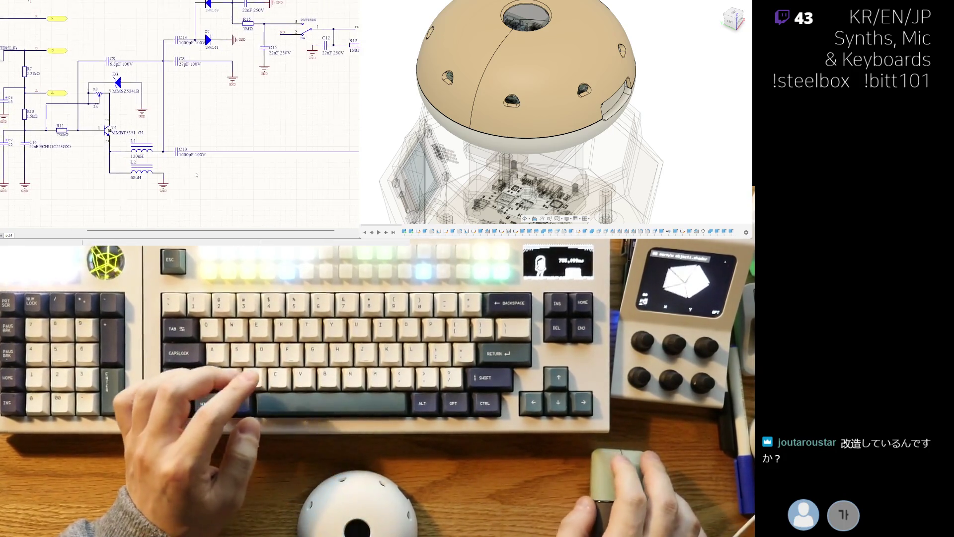
{"action": "right_click_drag", "start_coordinate": [205, 158], "coordinate": [321, 216]}
{"action": "scroll", "coordinate": [170, 149], "scroll_direction": "down", "scroll_amount": 5, "text": "ctrl"}
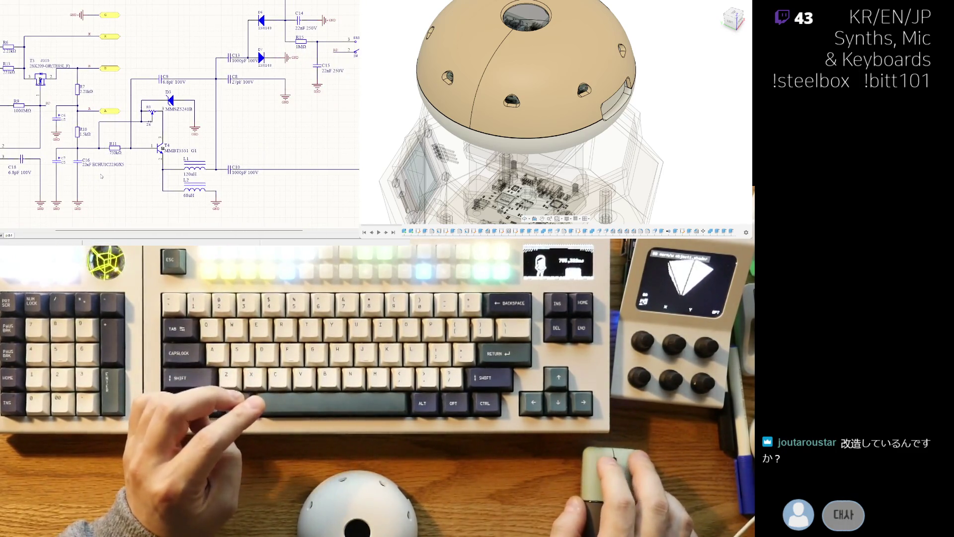
{"action": "scroll", "coordinate": [85, 142], "scroll_direction": "right", "scroll_amount": 5}
{"action": "scroll", "coordinate": [84, 142], "scroll_direction": "up", "scroll_amount": 2}
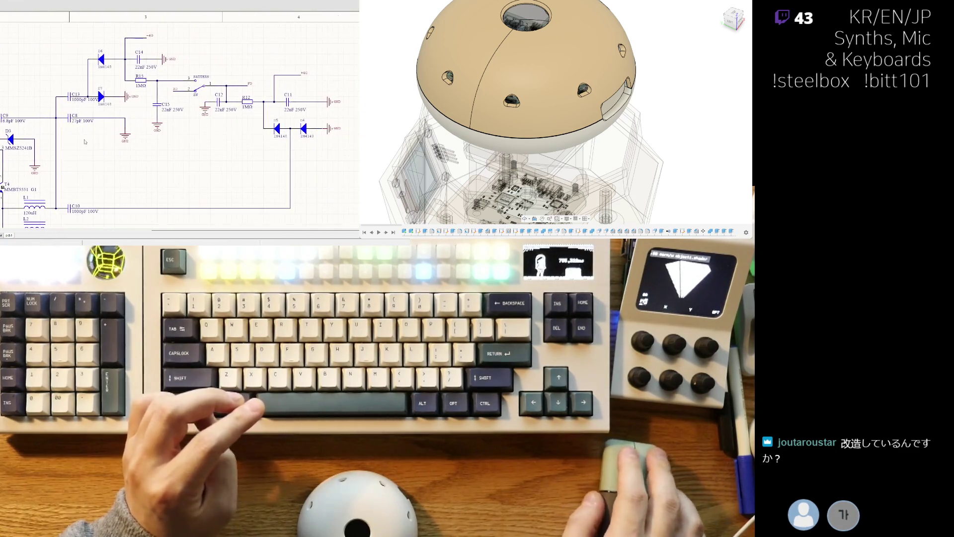
{"action": "scroll", "coordinate": [180, 117], "scroll_direction": "right", "scroll_amount": 1}
{"action": "scroll", "coordinate": [180, 118], "scroll_direction": "up", "scroll_amount": 1}
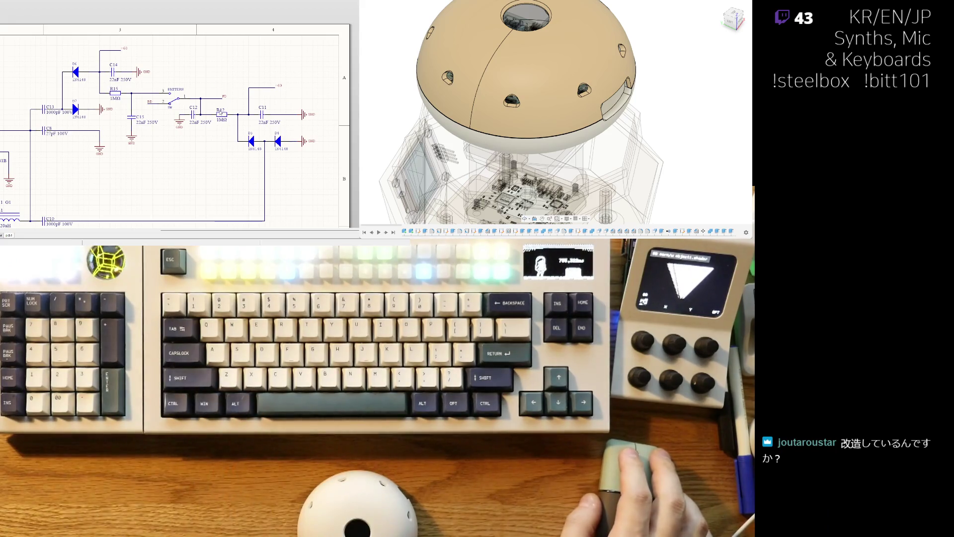
{"action": "right_click_drag", "start_coordinate": [69, 171], "coordinate": [196, 102]}
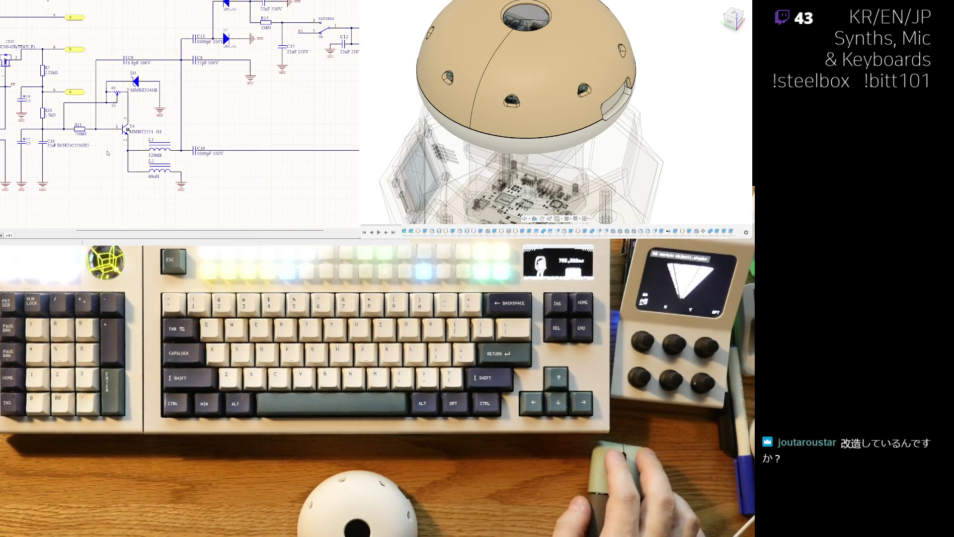
{"action": "right_click_drag", "start_coordinate": [108, 153], "coordinate": [172, 160]}
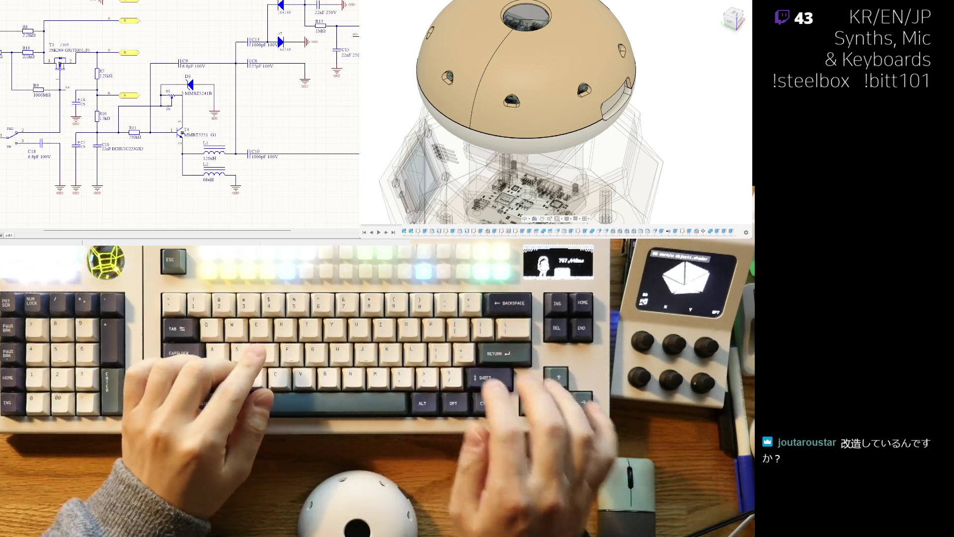
{"action": "mouse_move", "coordinate": [145, 166]}
{"action": "right_mouse_down"}
{"action": "mouse_move", "coordinate": [159, 157]}
{"action": "mouse_move", "coordinate": [243, 160]}
{"action": "right_mouse_up"}
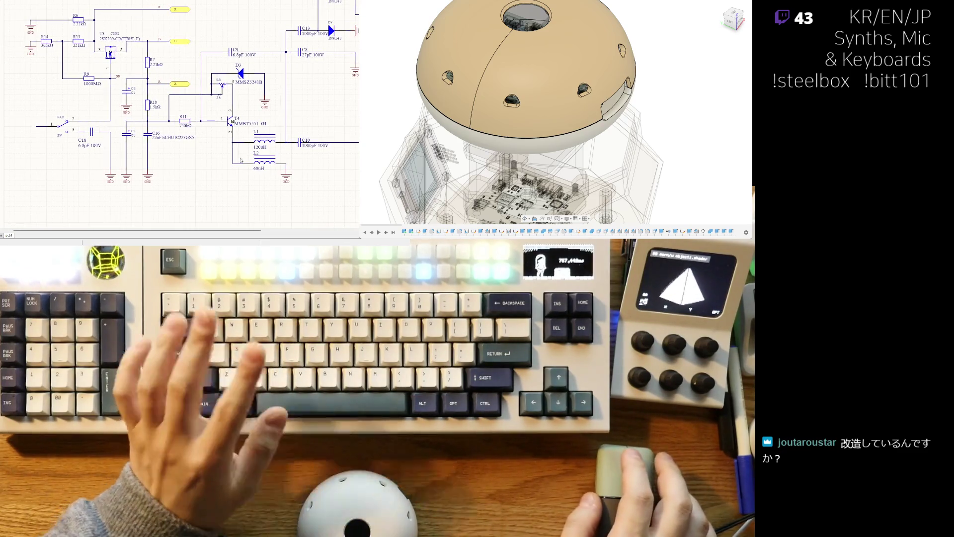
Pan across to the sheet's right border and zoom in on the switch, R12 and diodes.
{"action": "scroll", "coordinate": [119, 150], "scroll_direction": "up", "scroll_amount": 2, "text": "ctrl"}
{"action": "scroll", "coordinate": [120, 150], "scroll_direction": "up", "scroll_amount": 3}
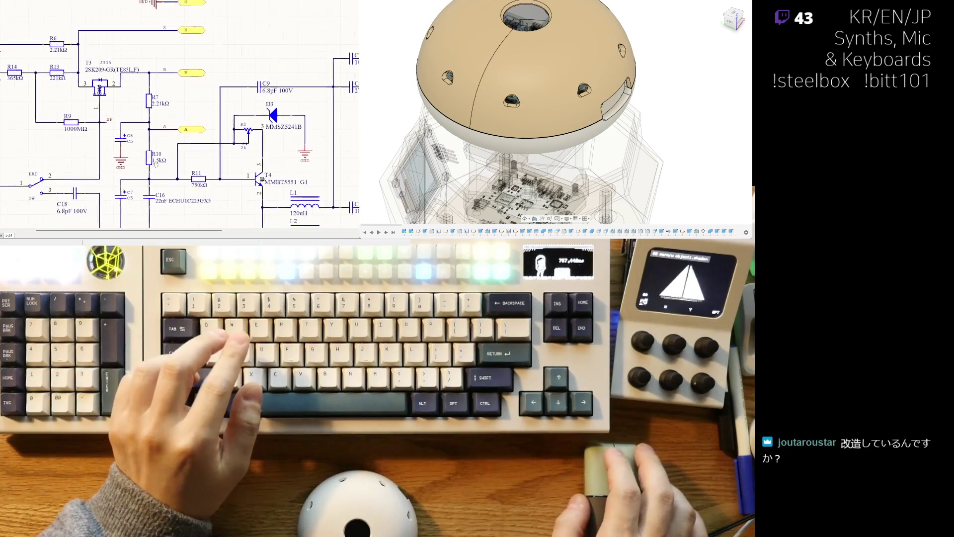
{"action": "scroll", "coordinate": [166, 151], "scroll_direction": "right", "scroll_amount": 1, "text": "shift"}
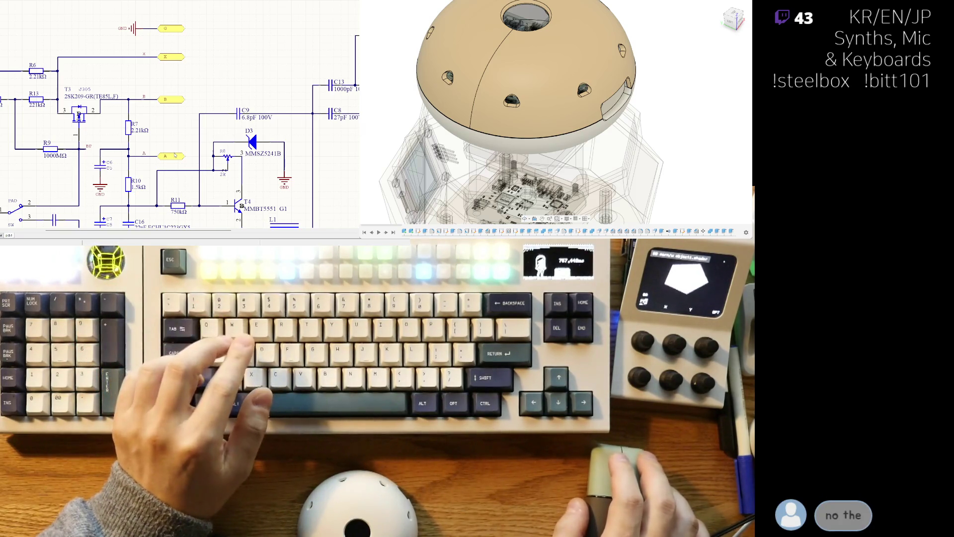
{"action": "scroll", "coordinate": [175, 150], "scroll_direction": "down", "scroll_amount": 3}
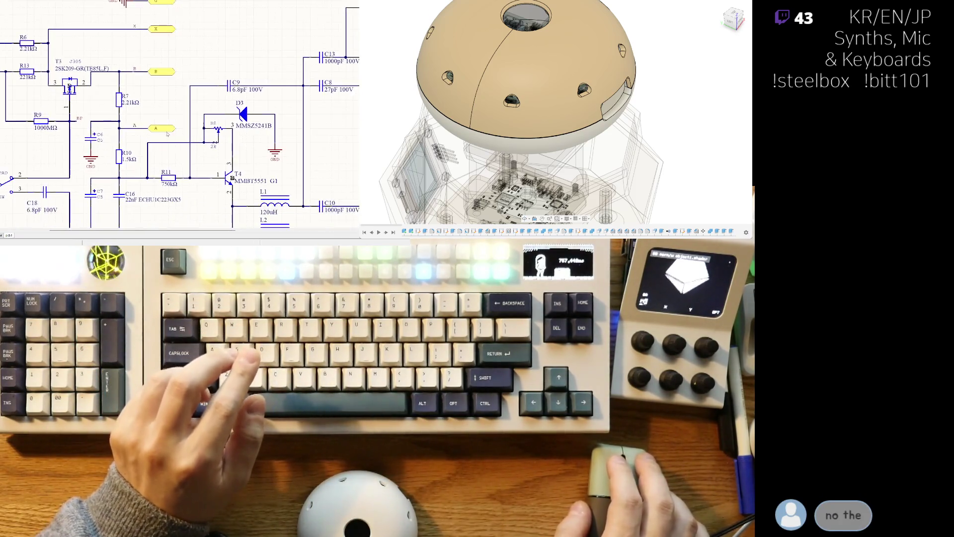
{"action": "right_click_drag", "start_coordinate": [176, 140], "coordinate": [130, 158]}
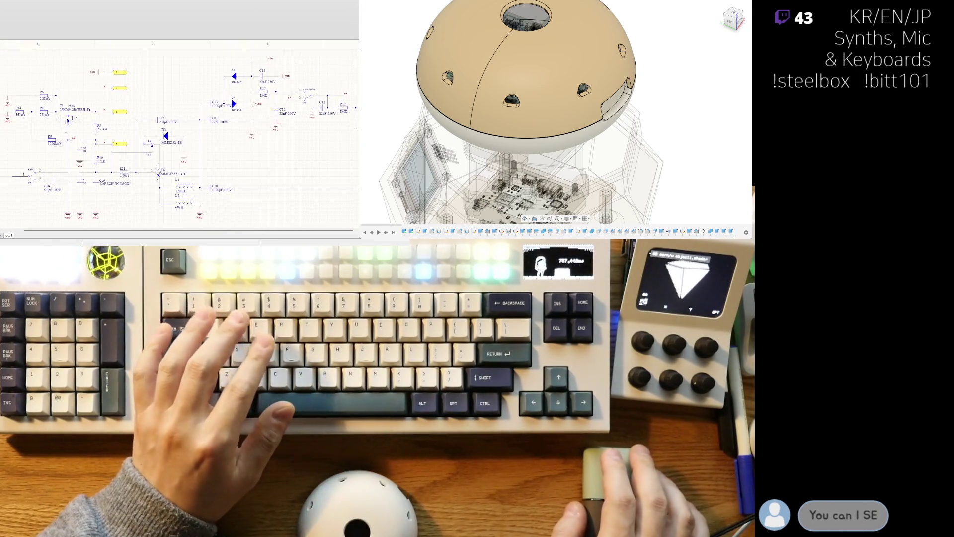
{"action": "right_click_drag", "start_coordinate": [181, 170], "coordinate": [140, 159]}
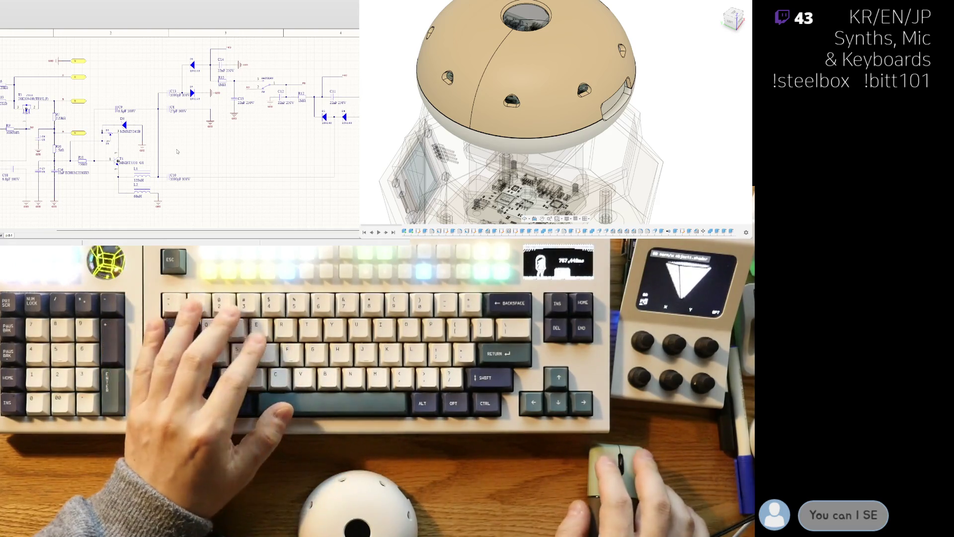
{"action": "right_click_drag", "start_coordinate": [169, 151], "coordinate": [117, 158]}
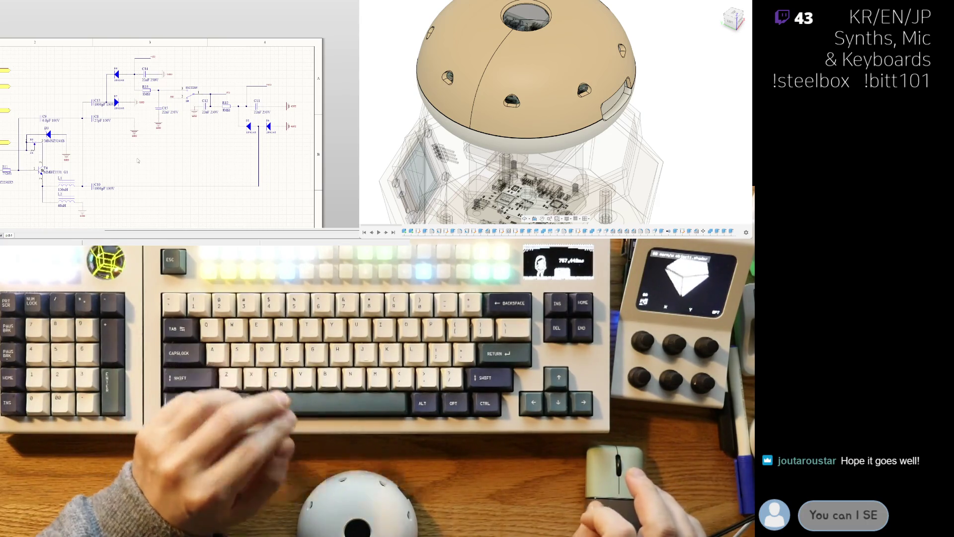
{"action": "right_click_drag", "start_coordinate": [120, 168], "coordinate": [104, 180]}
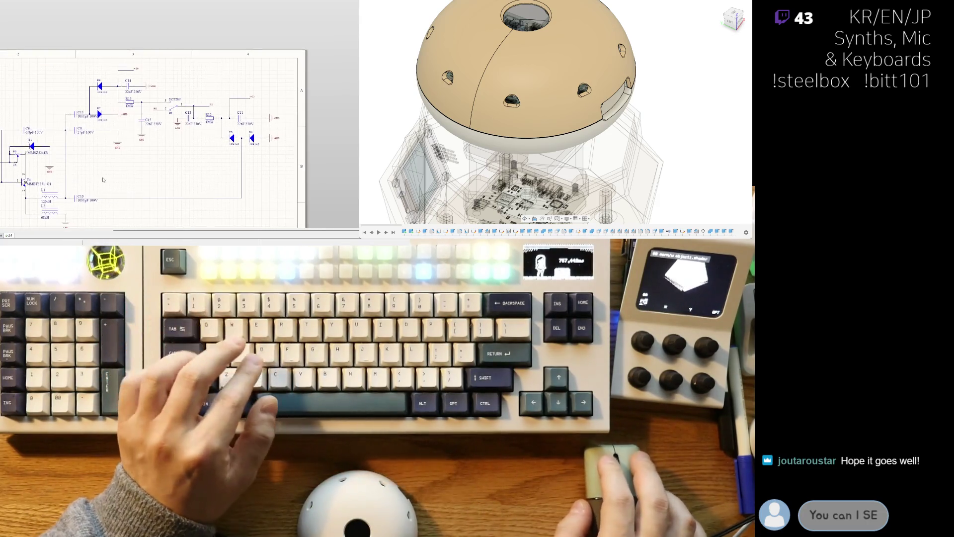
{"action": "scroll", "coordinate": [202, 152], "scroll_direction": "up", "scroll_amount": 3, "text": "ctrl"}
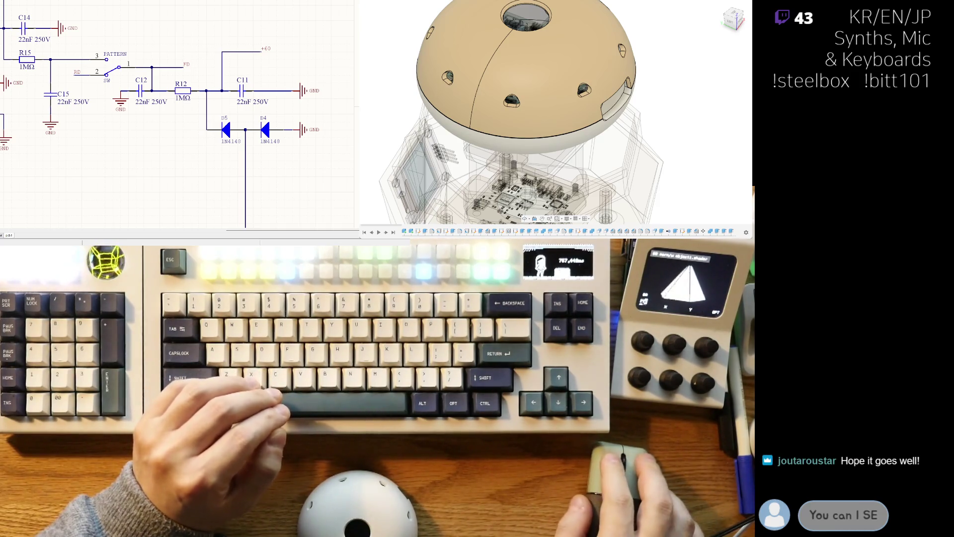
{"action": "right_click_drag", "start_coordinate": [190, 171], "coordinate": [183, 150]}
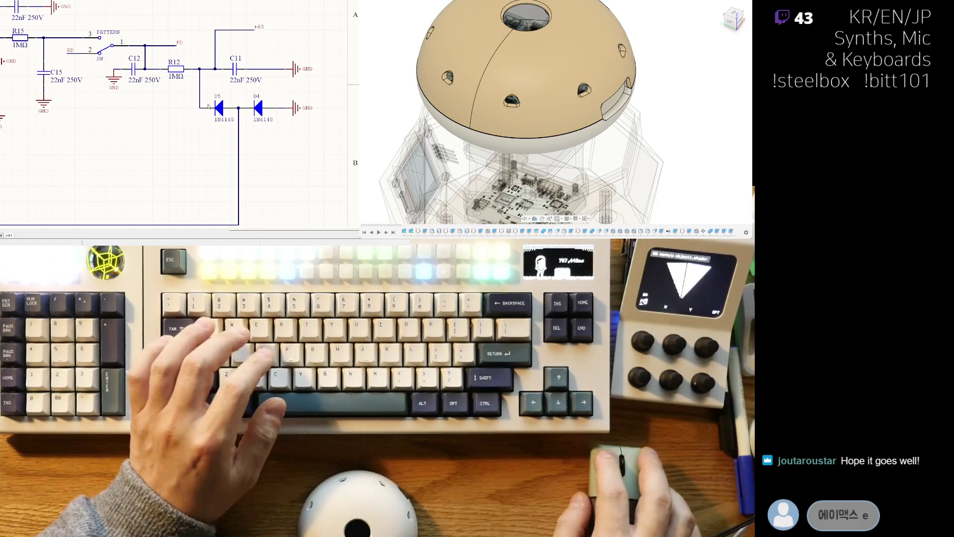
{"action": "left_click", "coordinate": [234, 119]}
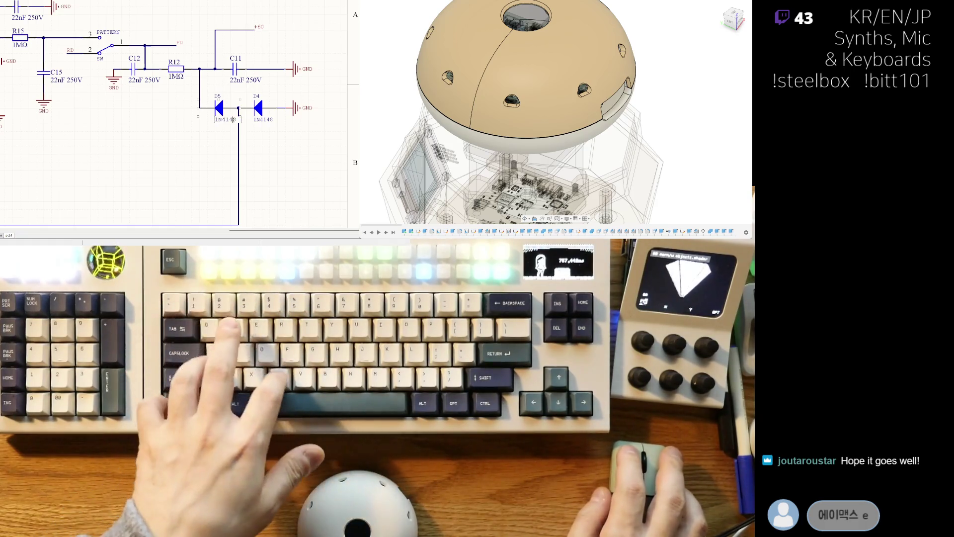
{"action": "left_click", "coordinate": [231, 139]}
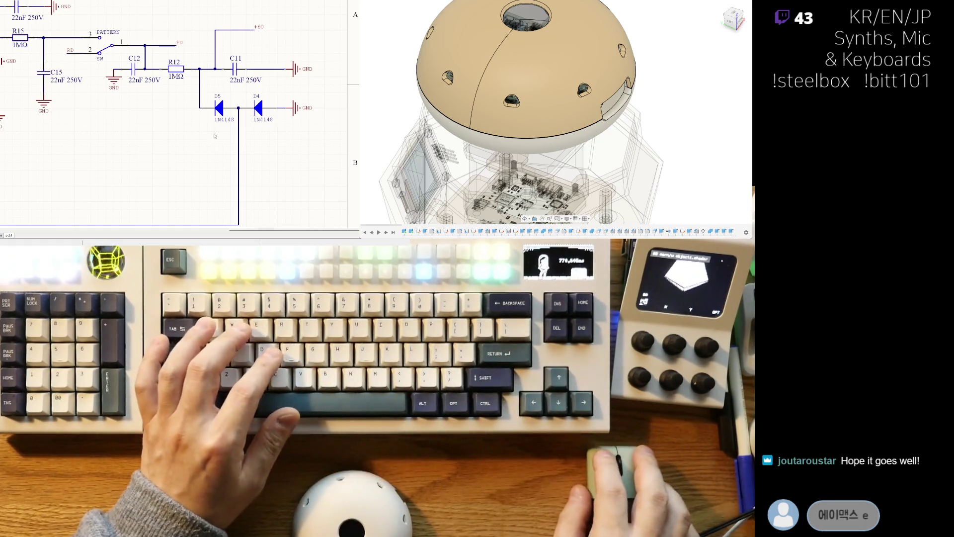
{"action": "right_click_drag", "start_coordinate": [174, 115], "coordinate": [178, 134]}
{"action": "scroll", "coordinate": [51, 168], "scroll_direction": "down", "scroll_amount": 3, "text": "ctrl"}
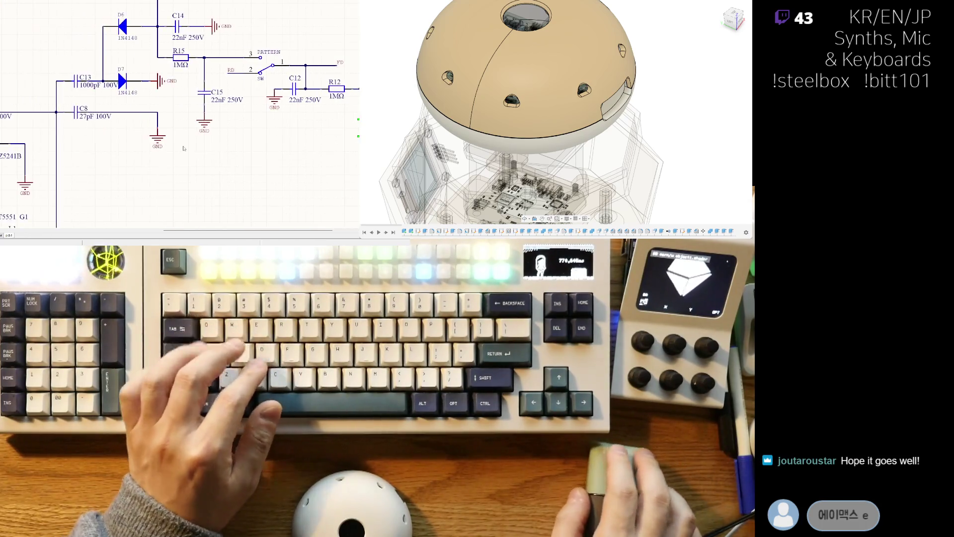
Paste a 1N4148WS diode below the switch circuit and stop further placement.
{"action": "right_click_drag", "start_coordinate": [50, 168], "coordinate": [76, 212]}
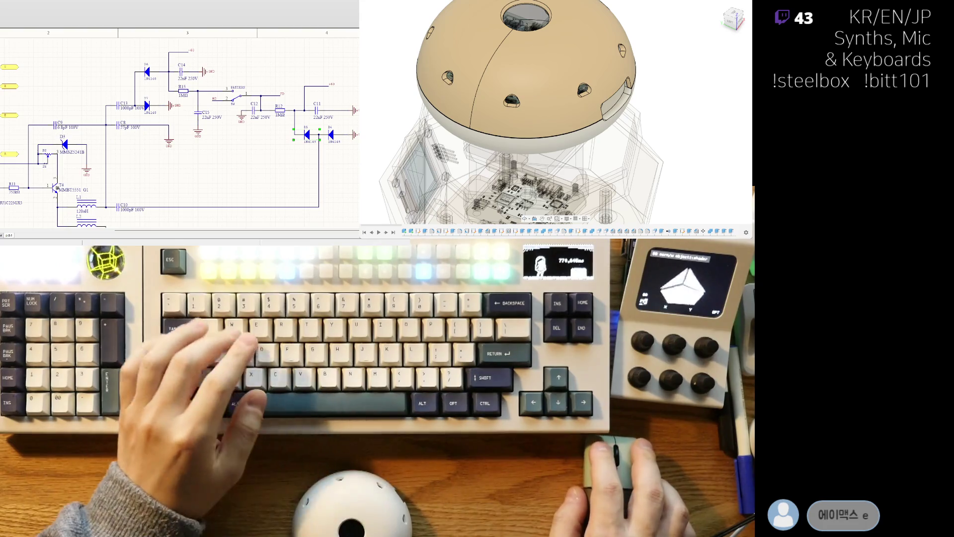
{"action": "key", "text": "ctrl+v"}
{"action": "scroll", "coordinate": [223, 164], "scroll_direction": "up", "scroll_amount": 1, "text": "ctrl"}
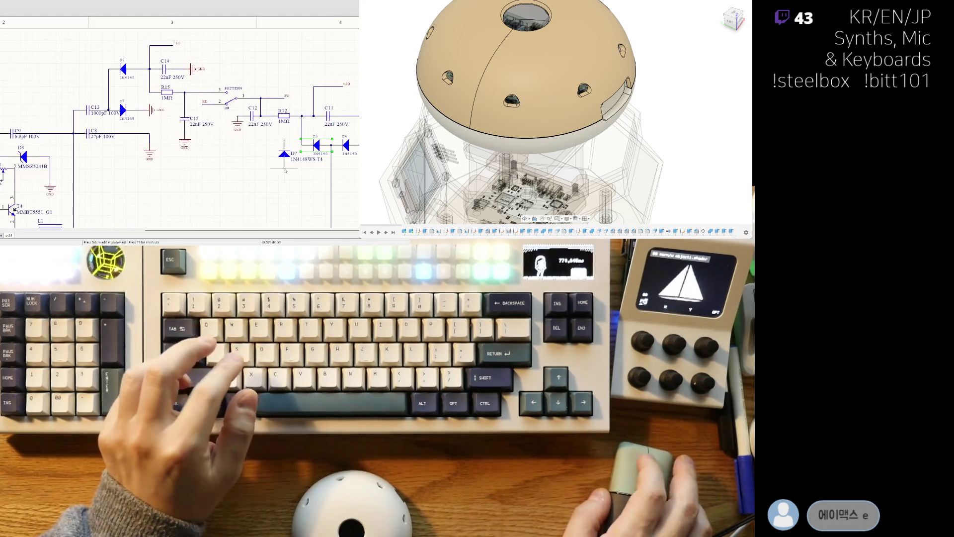
{"action": "left_click", "coordinate": [275, 180]}
{"action": "right_click_drag", "start_coordinate": [252, 210], "coordinate": [174, 192]}
{"action": "key", "text": "Escape"}
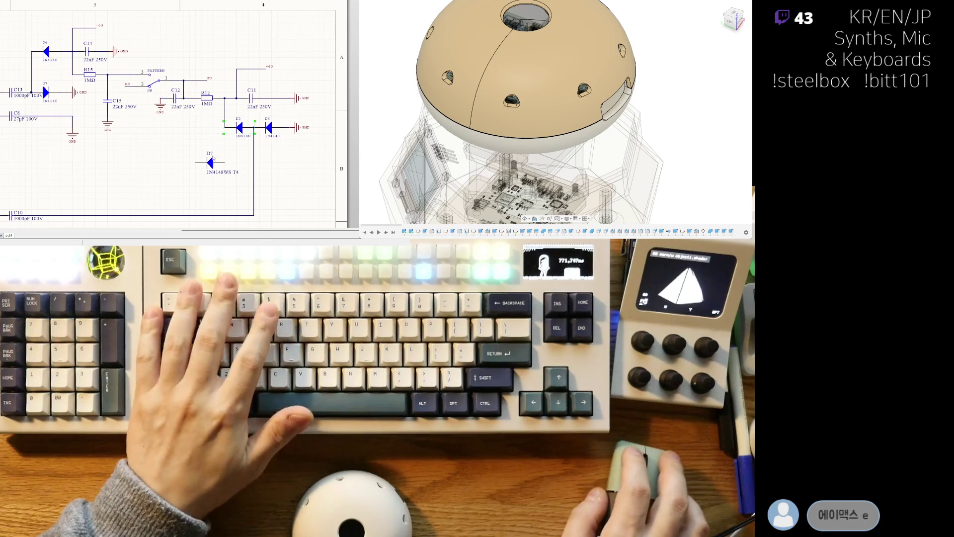
Set the two new diodes' designators to D5 and D4.
{"action": "type", "text": "5"}
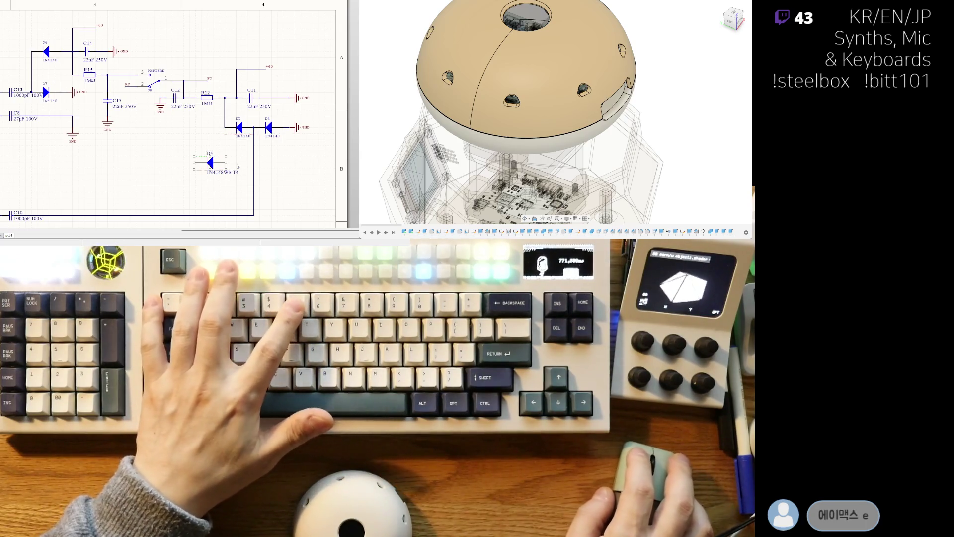
{"action": "key", "text": "Return"}
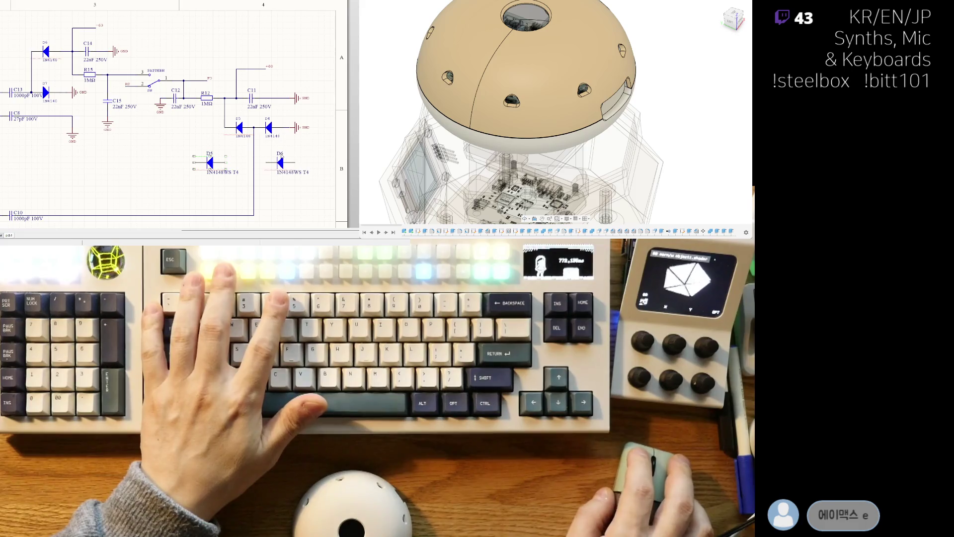
{"action": "type", "text": "4"}
{"action": "key", "text": "Return"}
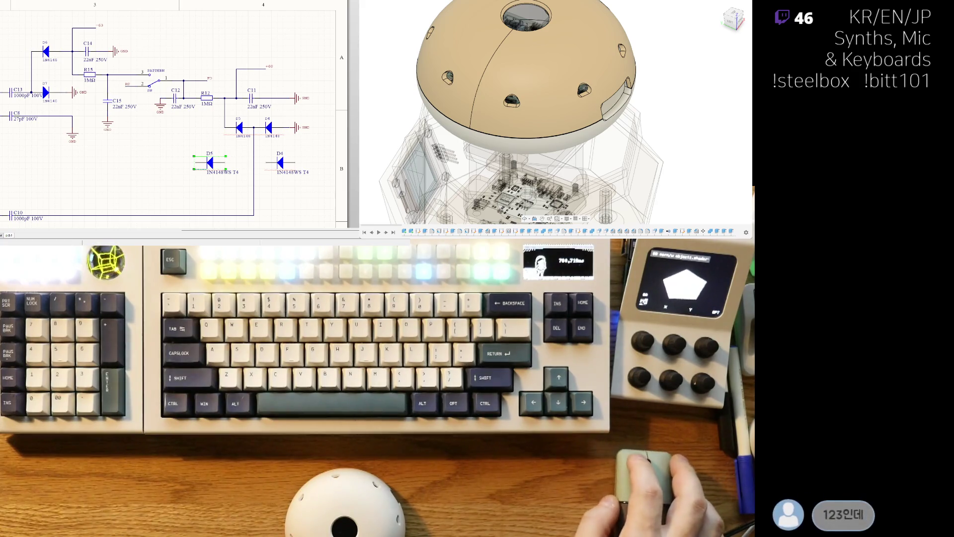
{"action": "scroll", "coordinate": [4, 33], "scroll_direction": "down", "scroll_amount": 1}
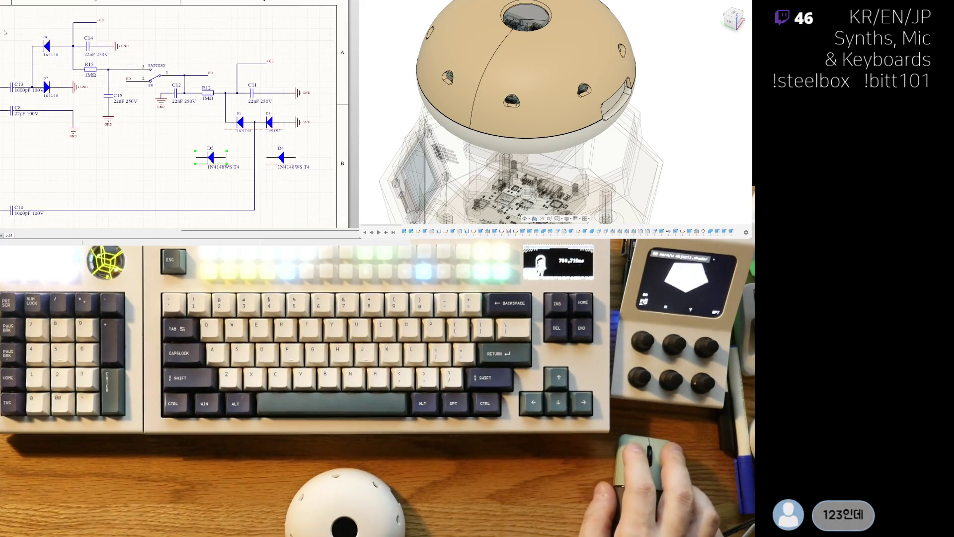